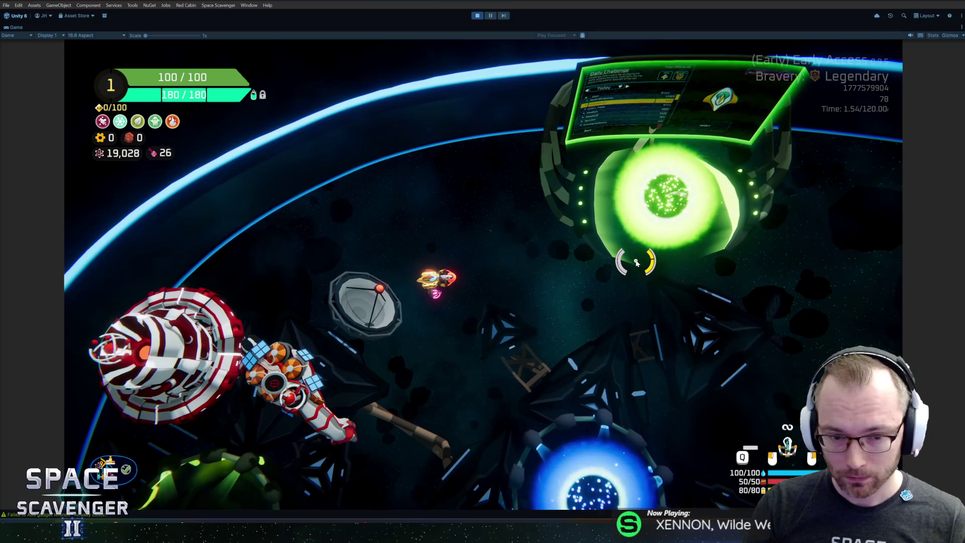
- Spawn invincible training dummies with the debug console command 'spawn TrainingDummy_Invincible'
{"action": "key", "text": "grave"}
{"action": "type", "text": "spawn trainin"}
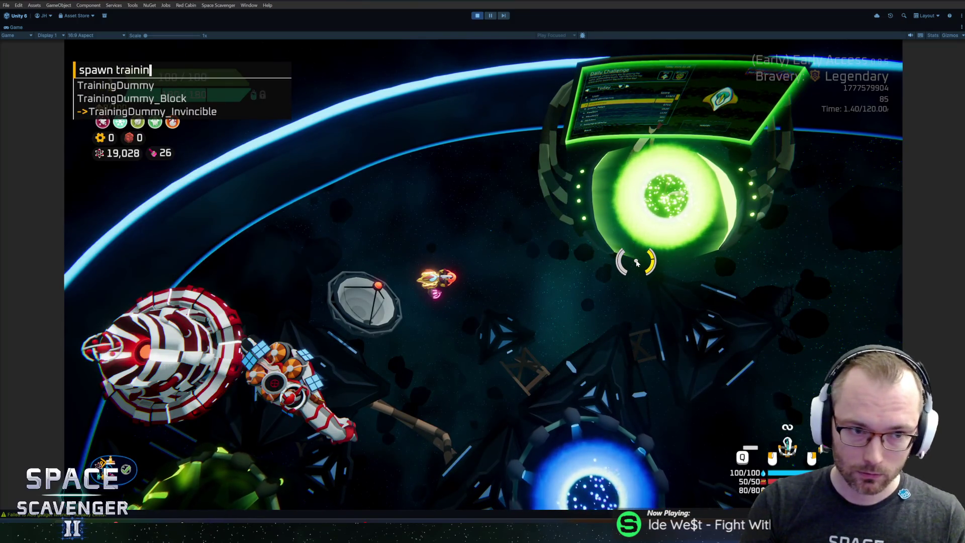
{"action": "key", "text": "Return"}
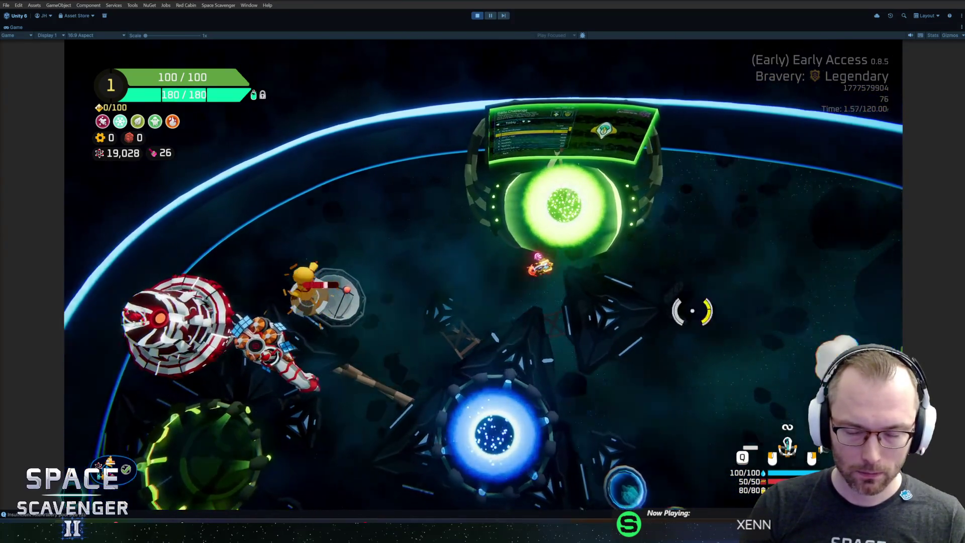
{"action": "key", "text": "grave"}
{"action": "type", "text": "spawn TrainingDummy_Invincible"}
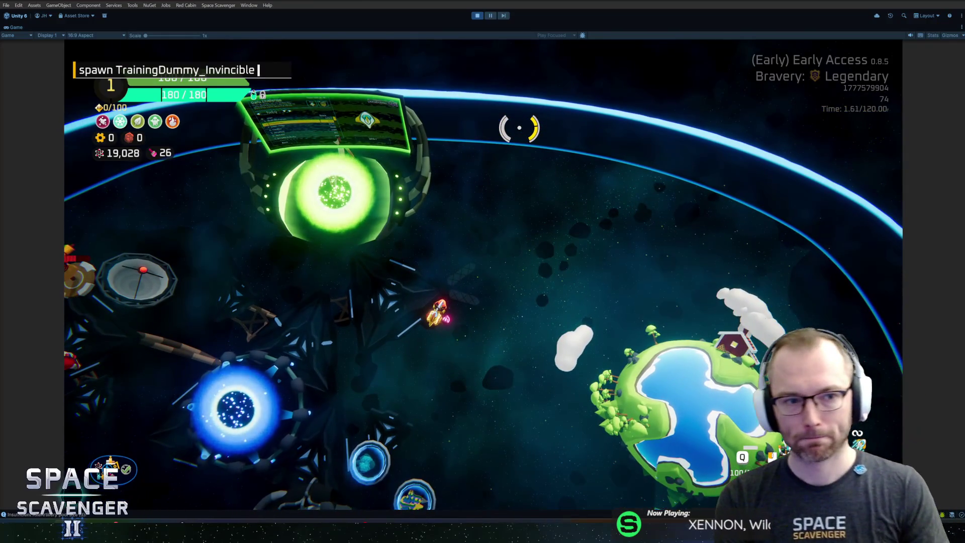
{"action": "key", "text": "Return"}
- Fly toward the green gate, spawn an Upgrade station with '#Upgrade', then pause the play test
{"action": "key", "text": "a"}
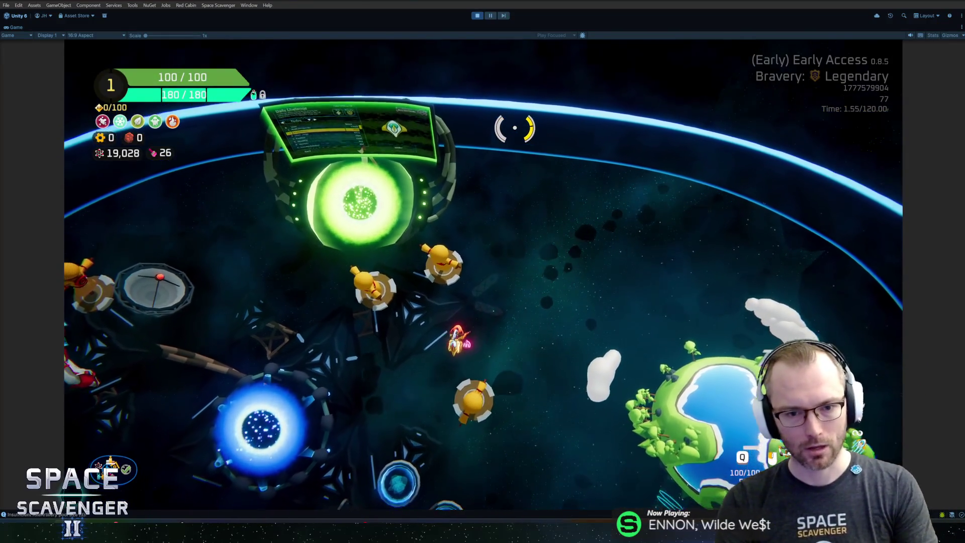
{"action": "key", "text": "w"}
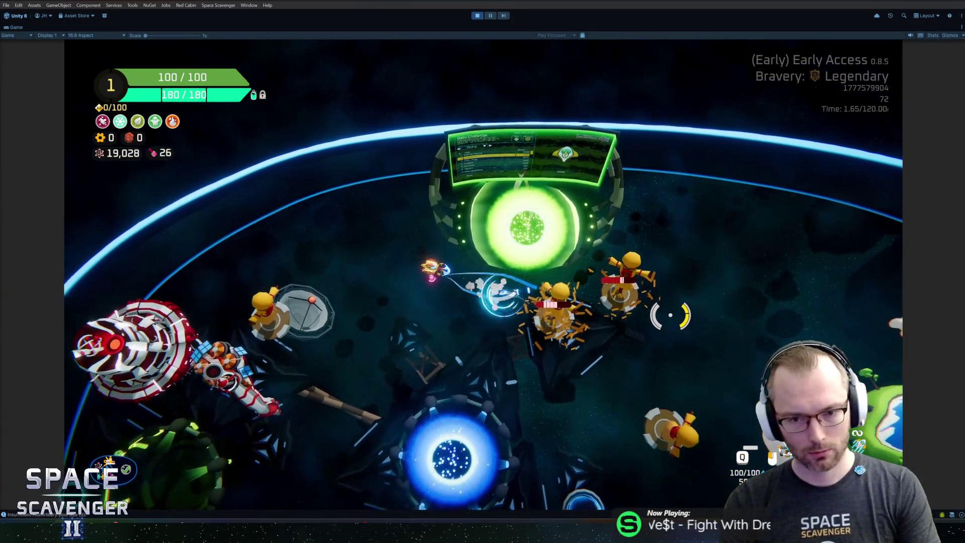
{"action": "key", "text": "grave"}
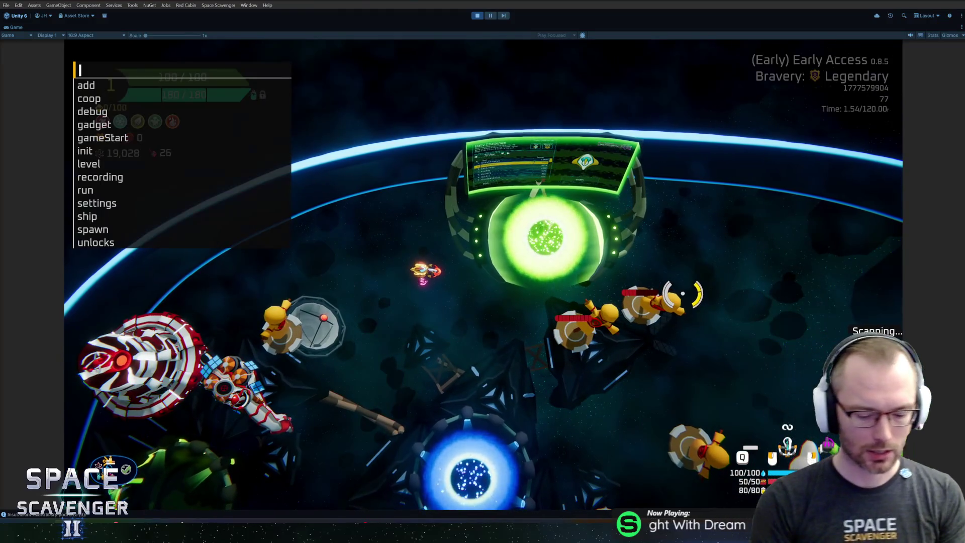
{"action": "type", "text": "spawn"}
{"action": "key", "text": "BackSpace"}
{"action": "key", "text": "BackSpace"}
{"action": "key", "text": "BackSpace"}
{"action": "type", "text": "#Upgrade"}
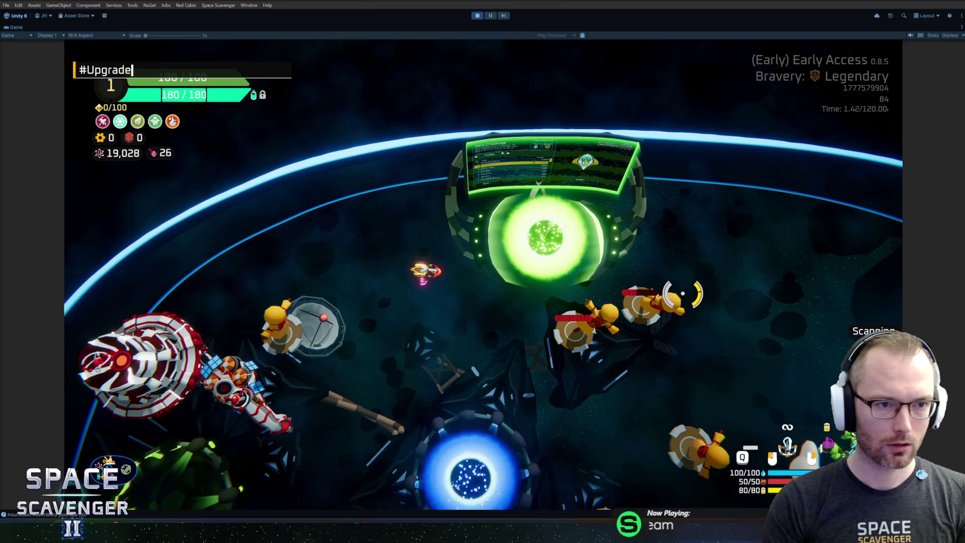
{"action": "key", "text": "Return"}
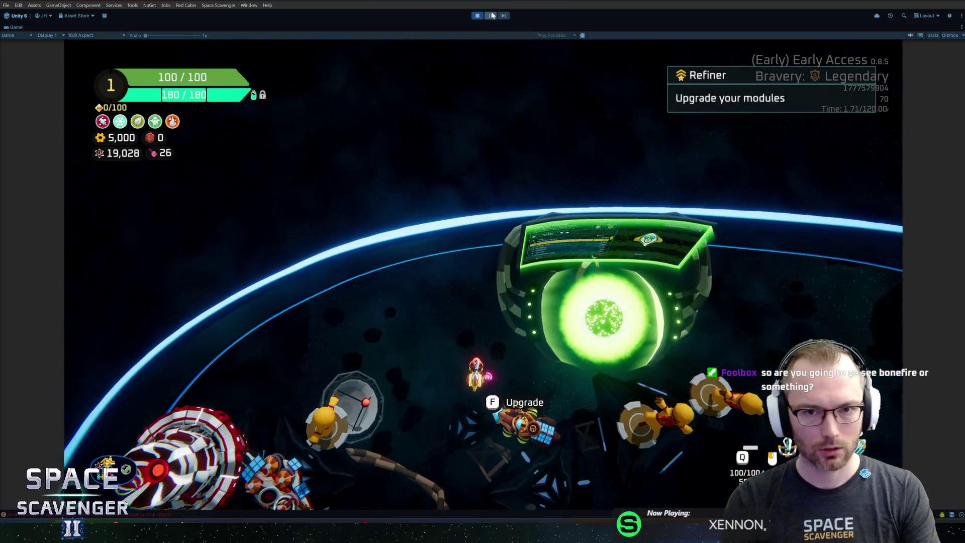
{"action": "left_click", "coordinate": [491, 15]}
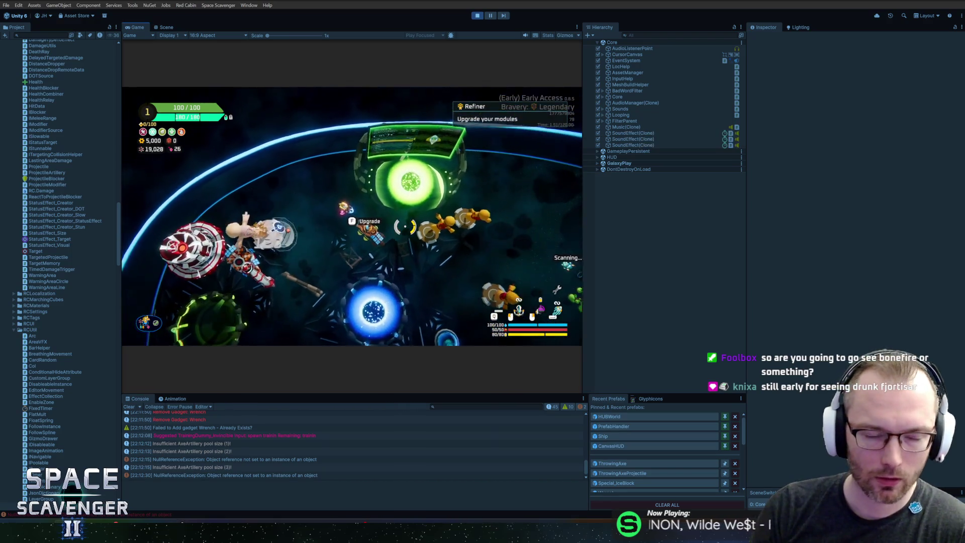
- Follow the NullReferenceException's stack-trace link into Rider, then open ThrowingAxe from Recent Prefabs
{"action": "left_click", "coordinate": [190, 460]}
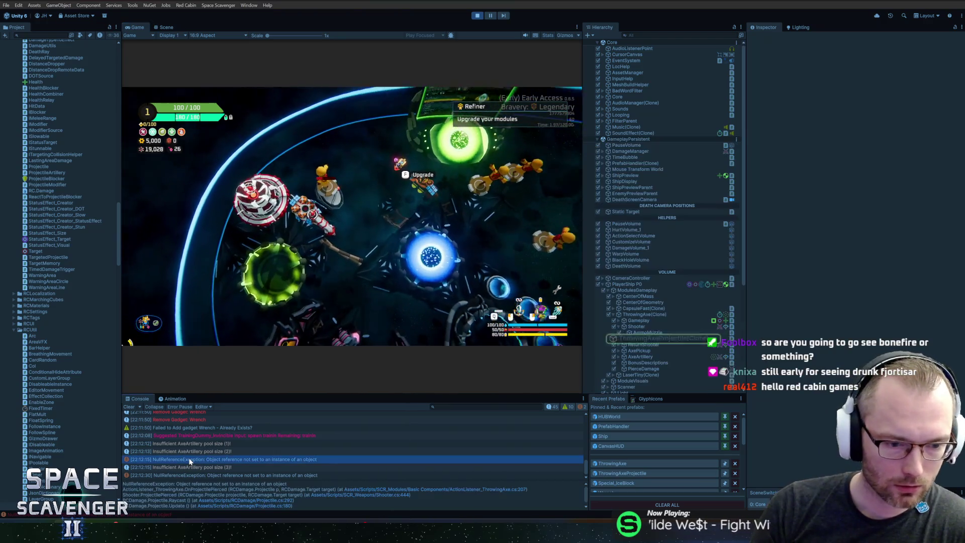
{"action": "left_click", "coordinate": [492, 490]}
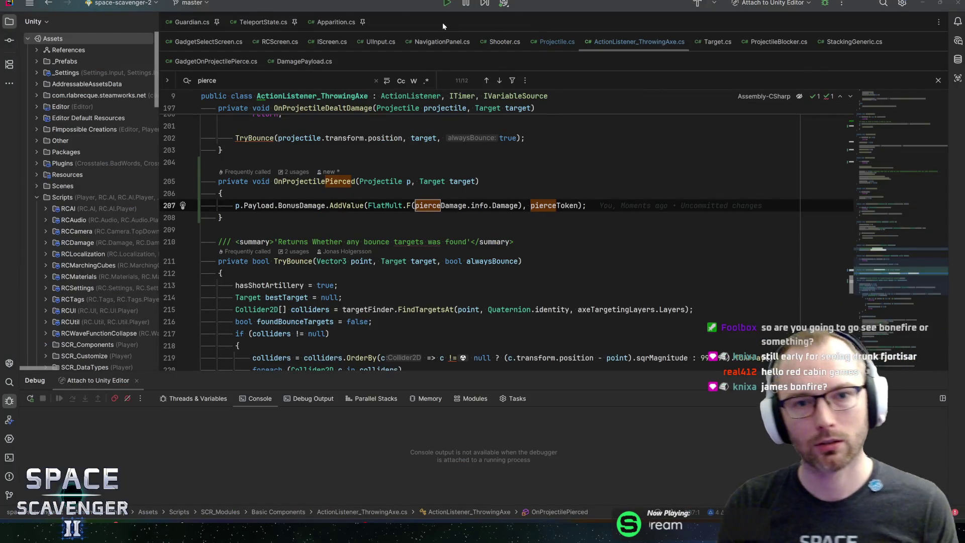
{"action": "key", "text": "alt+Tab"}
{"action": "left_click", "coordinate": [624, 462]}
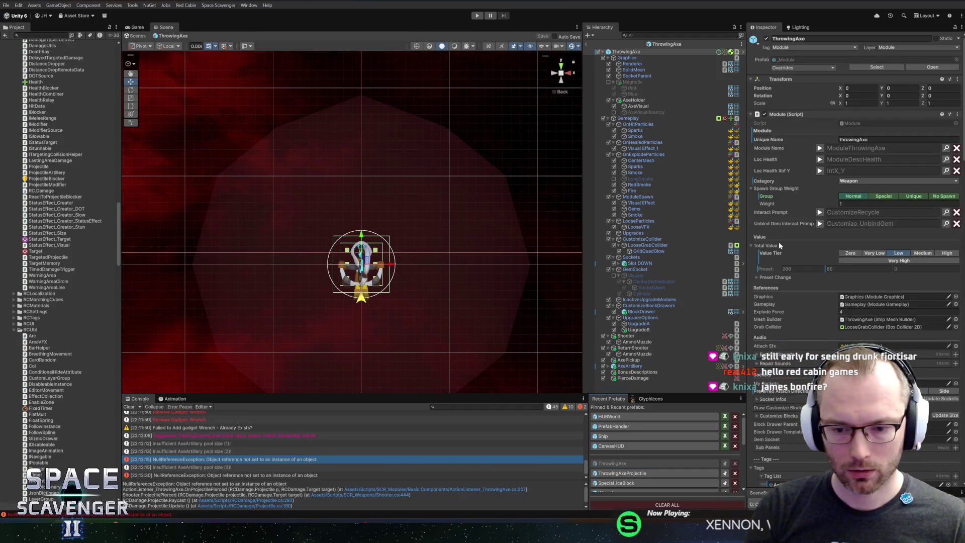
- Assign the PierceDamage child to Action Listener_Throwing Axe's empty Pierce Damage field and enter Play mode
{"action": "scroll", "coordinate": [813, 252], "scroll_direction": "down", "scroll_amount": 15}
{"action": "scroll", "coordinate": [794, 311], "scroll_direction": "down", "scroll_amount": 10}
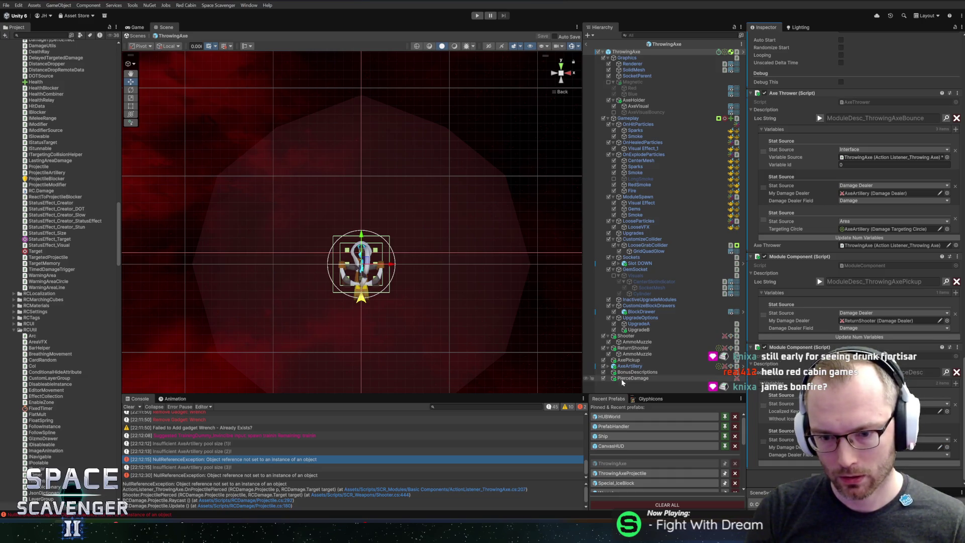
{"action": "scroll", "coordinate": [832, 282], "scroll_direction": "up", "scroll_amount": 4}
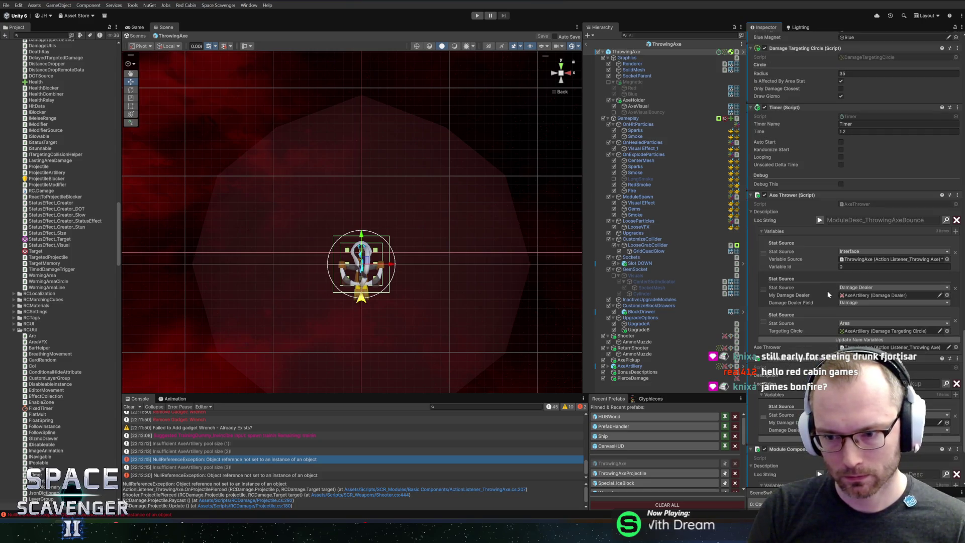
{"action": "scroll", "coordinate": [822, 297], "scroll_direction": "down", "scroll_amount": 3}
{"action": "scroll", "coordinate": [823, 297], "scroll_direction": "up", "scroll_amount": 3}
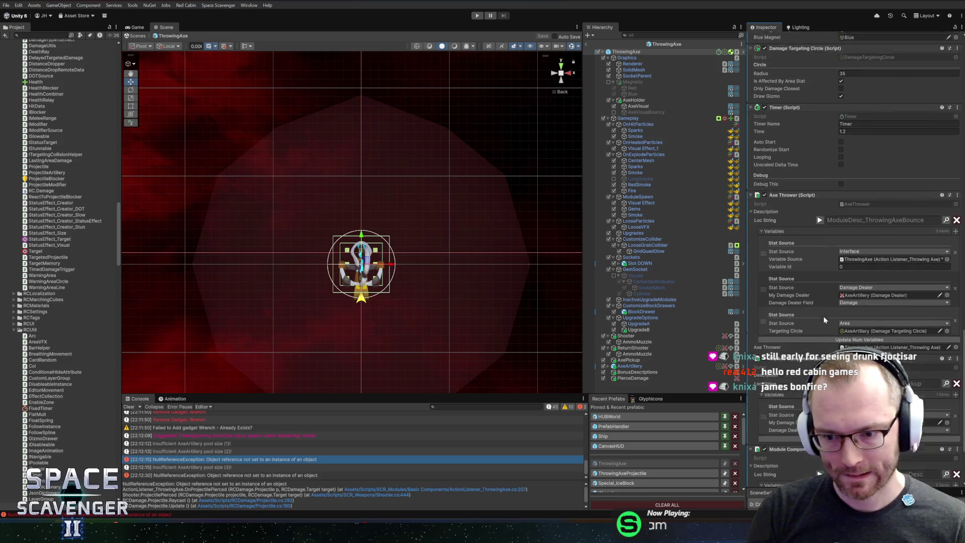
{"action": "scroll", "coordinate": [824, 320], "scroll_direction": "down", "scroll_amount": 1}
{"action": "scroll", "coordinate": [827, 318], "scroll_direction": "down", "scroll_amount": 10}
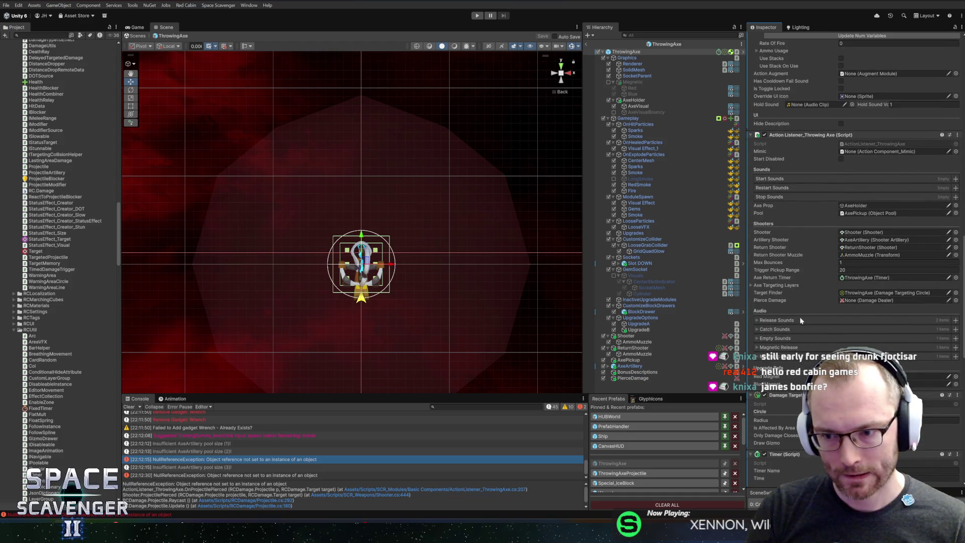
{"action": "left_click_drag", "start_coordinate": [852, 275], "coordinate": [875, 306]}
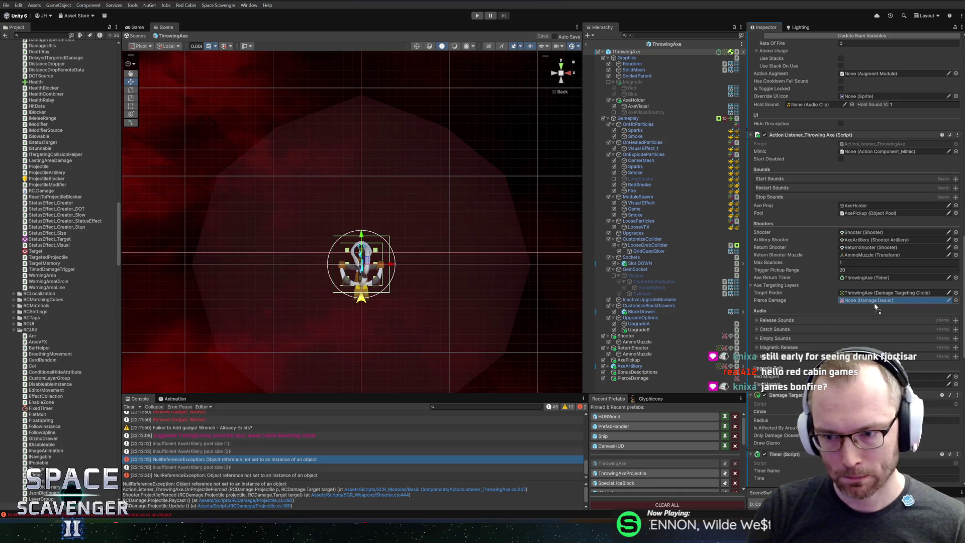
{"action": "left_click", "coordinate": [477, 15]}
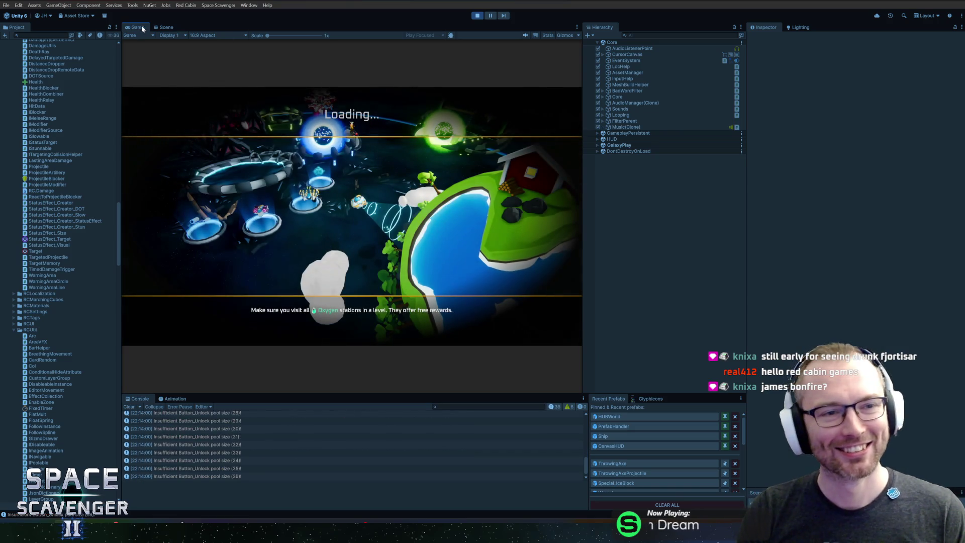
- Maximize the Game view, spawn an Upgrade station with '#Upgrade', and preview its upgrade screen
{"action": "double_click", "coordinate": [141, 28]}
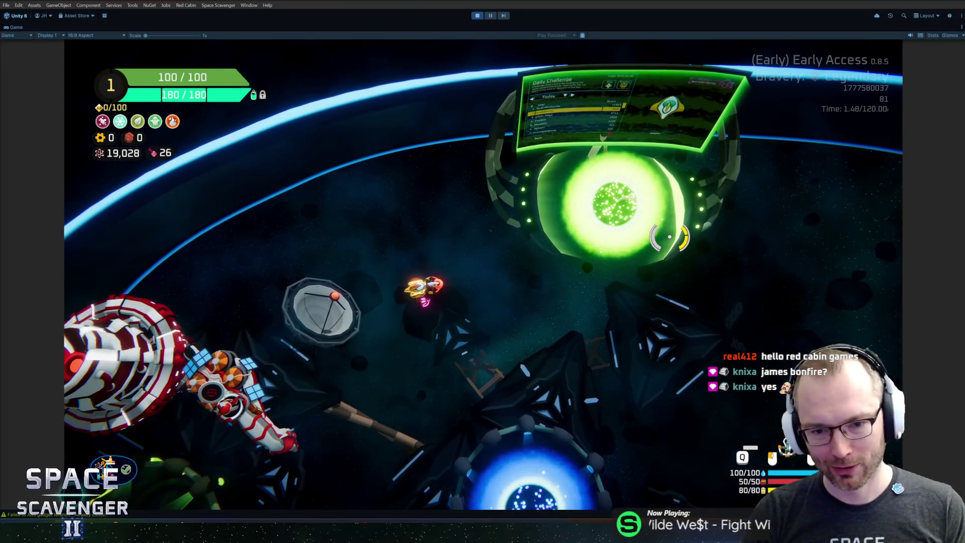
{"action": "key", "text": "grave"}
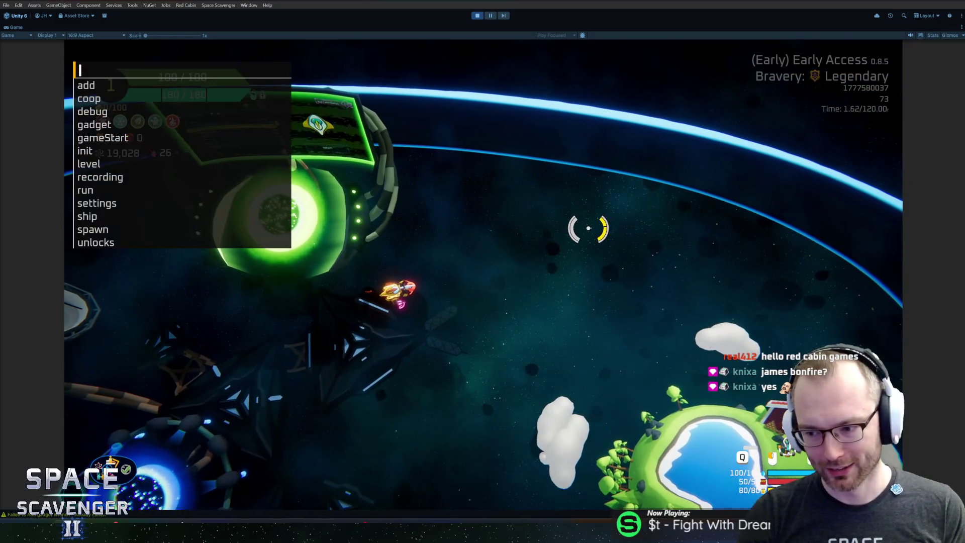
{"action": "type", "text": "#Upgrade"}
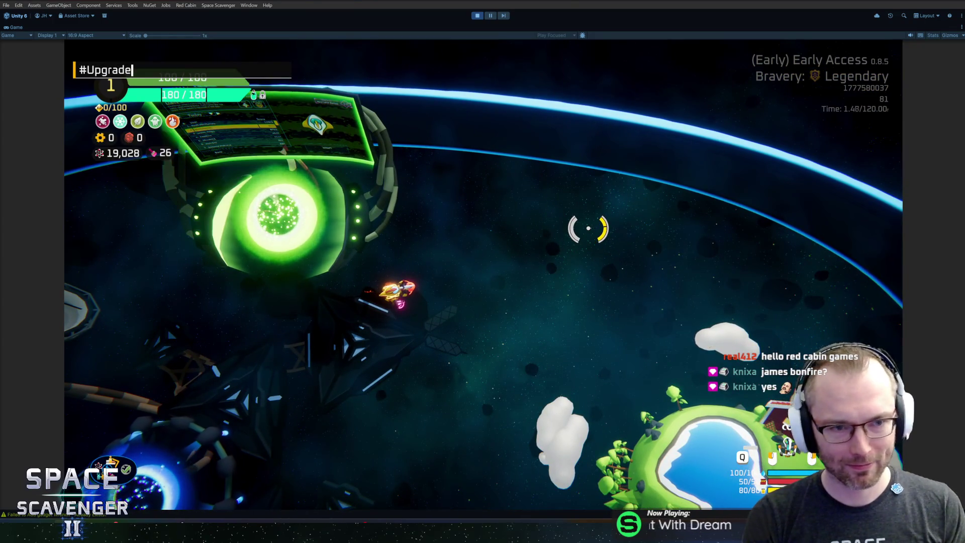
{"action": "key", "text": "Return"}
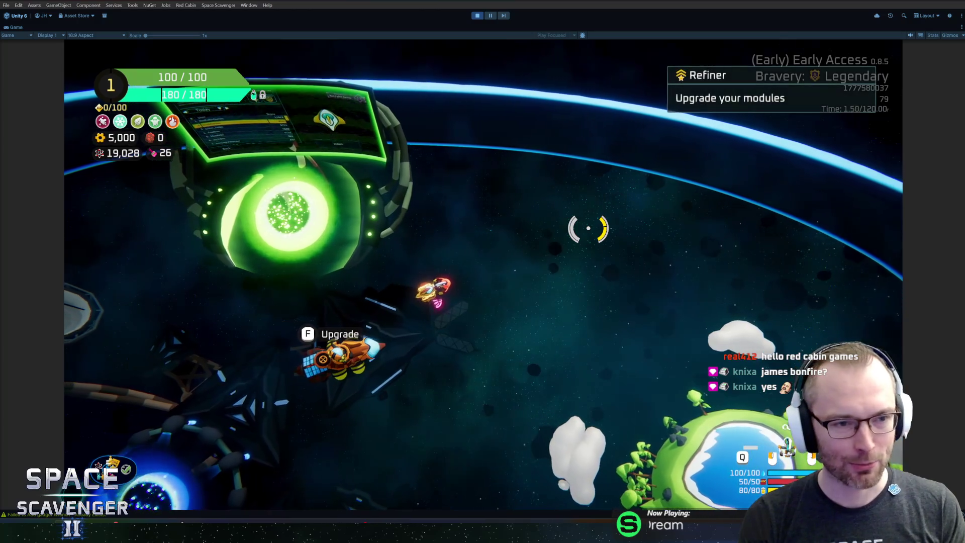
{"action": "key", "text": "f"}
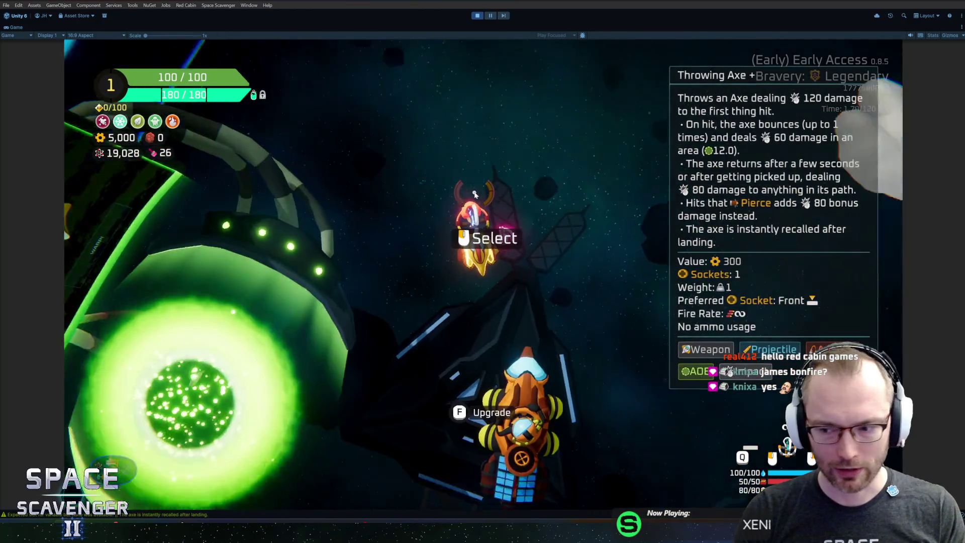
{"action": "left_click", "coordinate": [475, 193]}
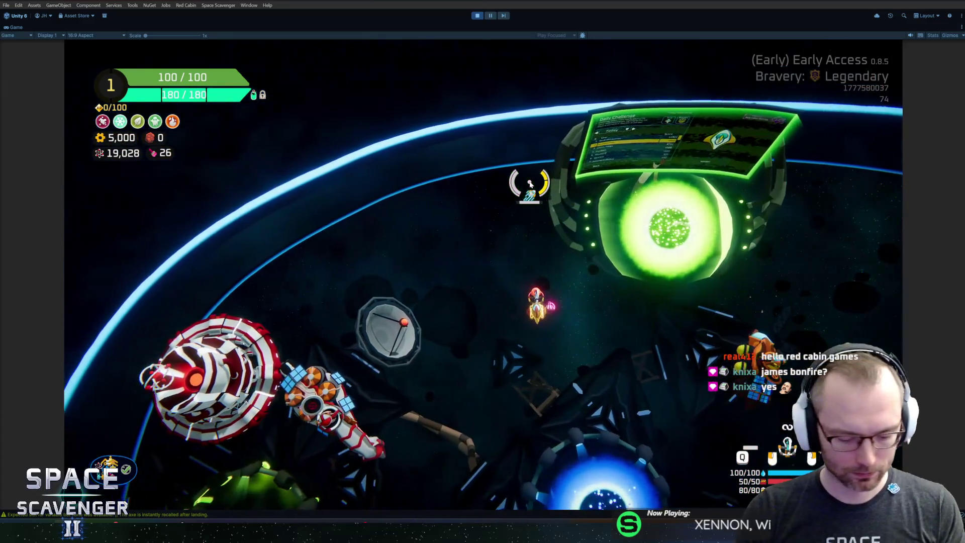
{"action": "key", "text": "grave"}
- Spawn training dummies into the arena with the 'spawn trai' console command
{"action": "type", "text": "spawn "}
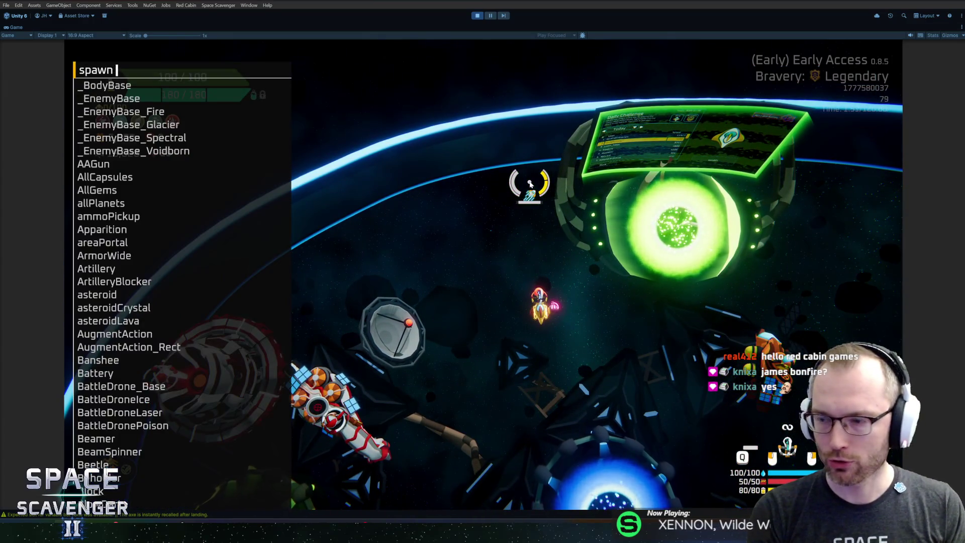
{"action": "type", "text": "trainin"}
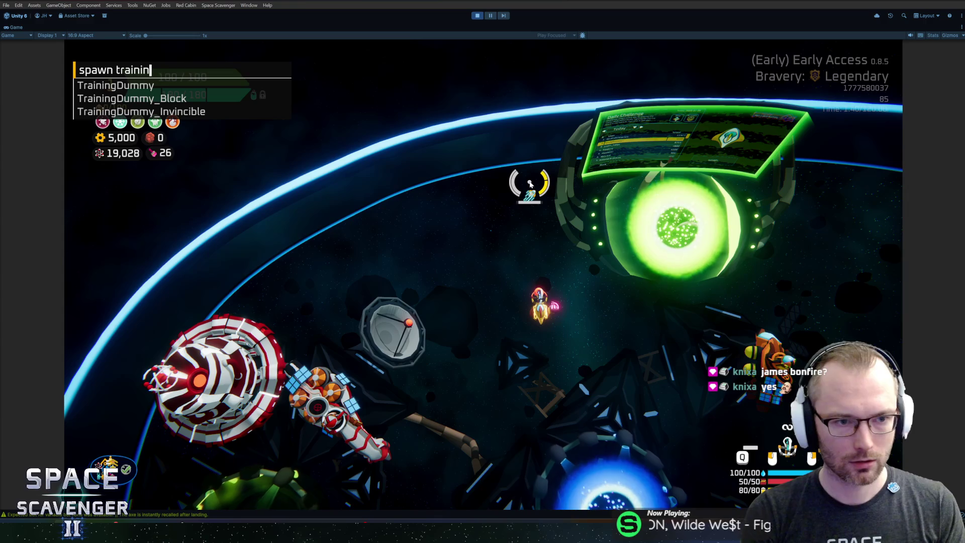
{"action": "key", "text": "Return"}
{"action": "key", "text": "grave"}
{"action": "key", "text": "grave"}
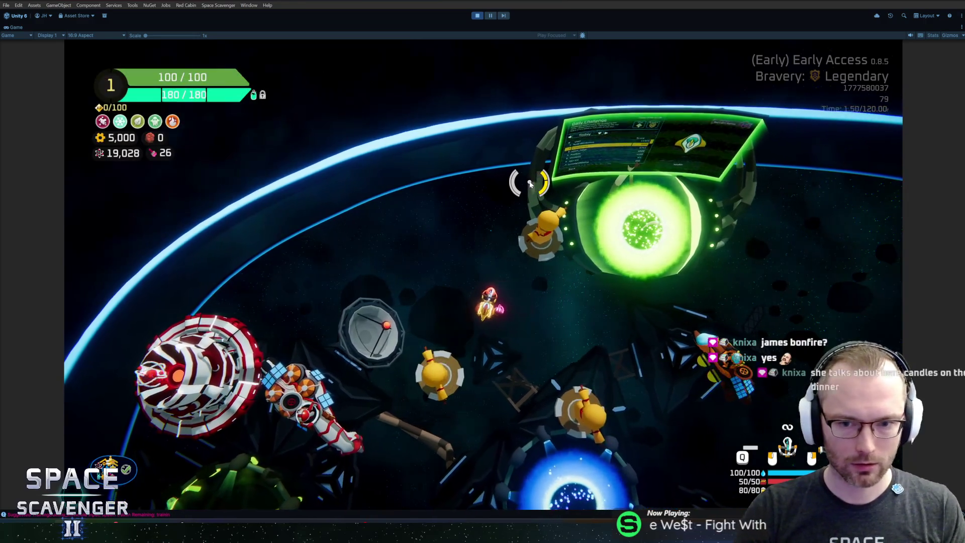
- Fly to the Refiner and buy the Throwing Axe's Bouncing Axes upgrade for 400 gold
{"action": "key", "text": "a"}
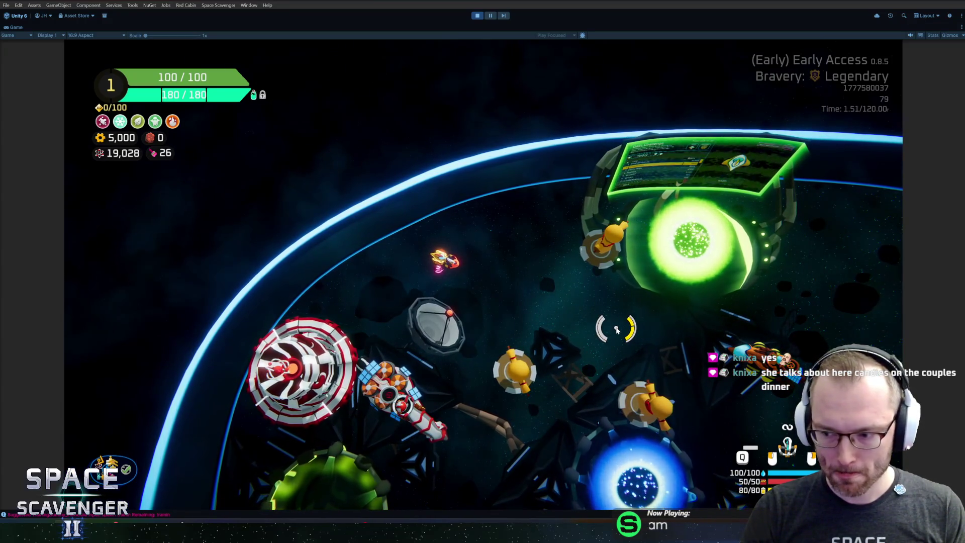
{"action": "key", "text": "w"}
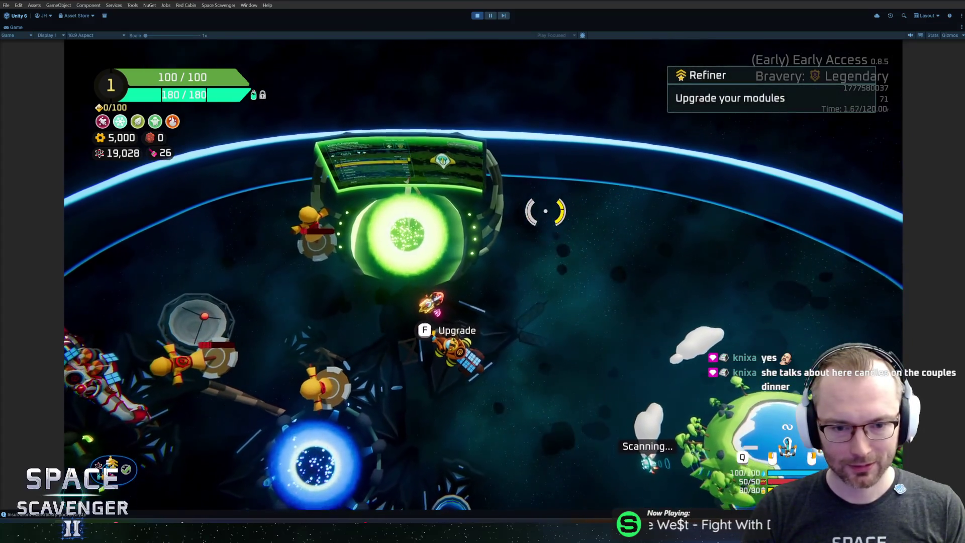
{"action": "key", "text": "f"}
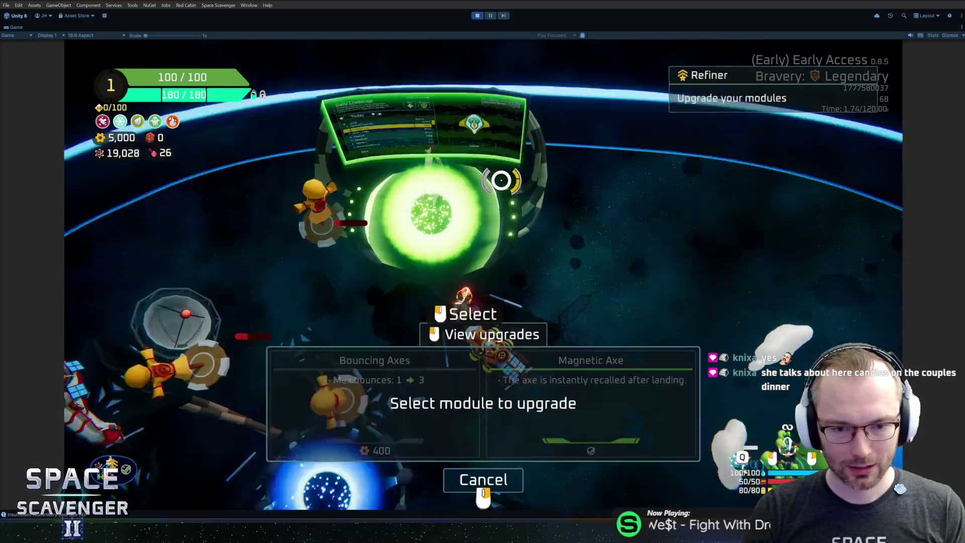
{"action": "left_click", "coordinate": [469, 201]}
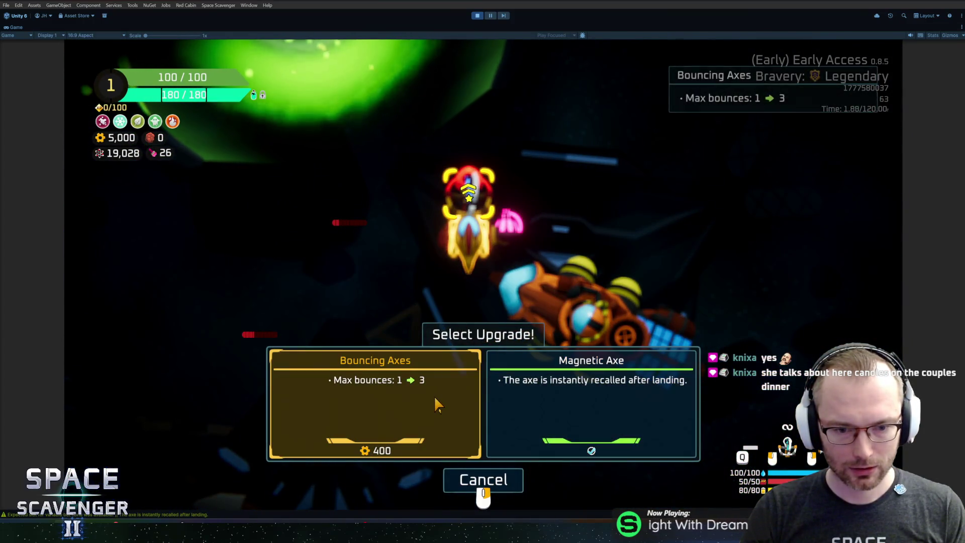
{"action": "left_click", "coordinate": [437, 402]}
- Fly the ship around the hub past the blue portal and back to the upgrade station
{"action": "key", "text": "a"}
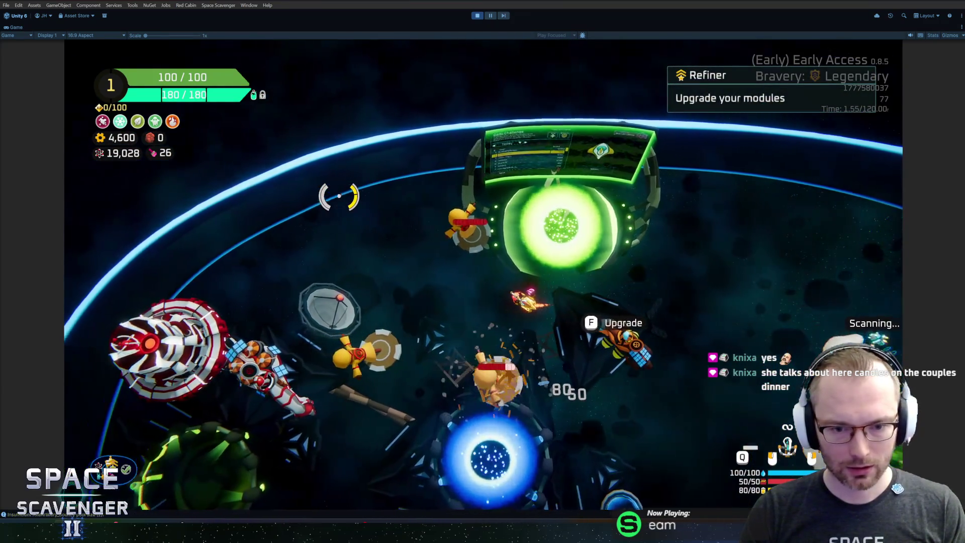
{"action": "key", "text": "a"}
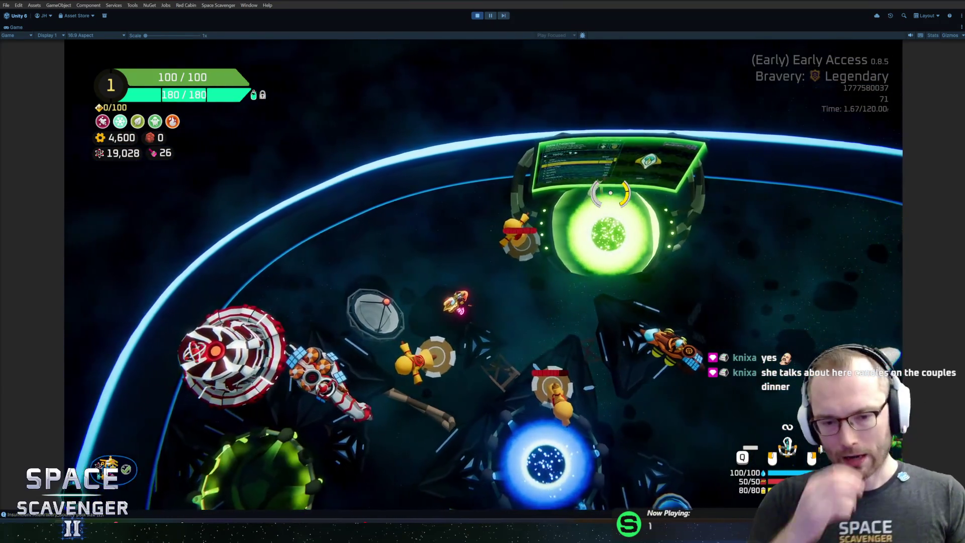
{"action": "key", "text": "s"}
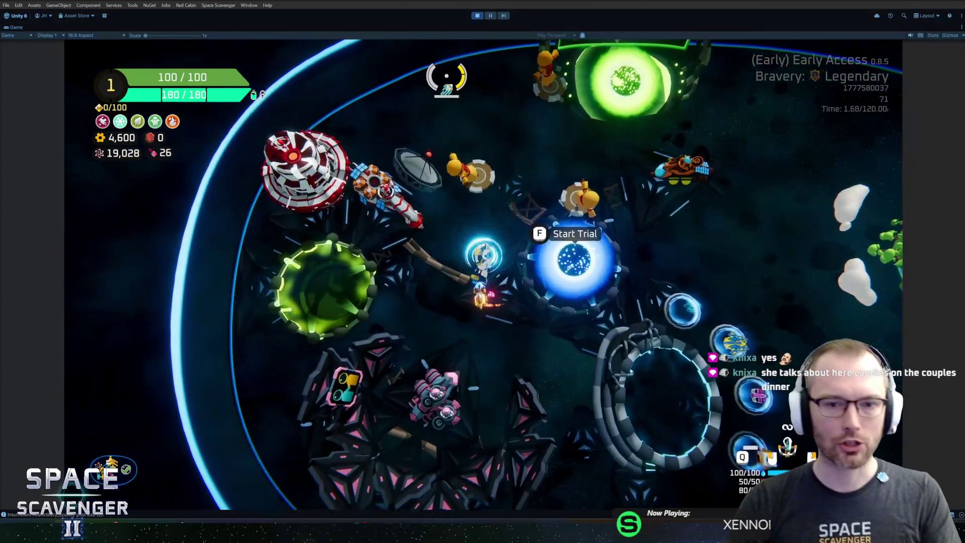
{"action": "key", "text": "a"}
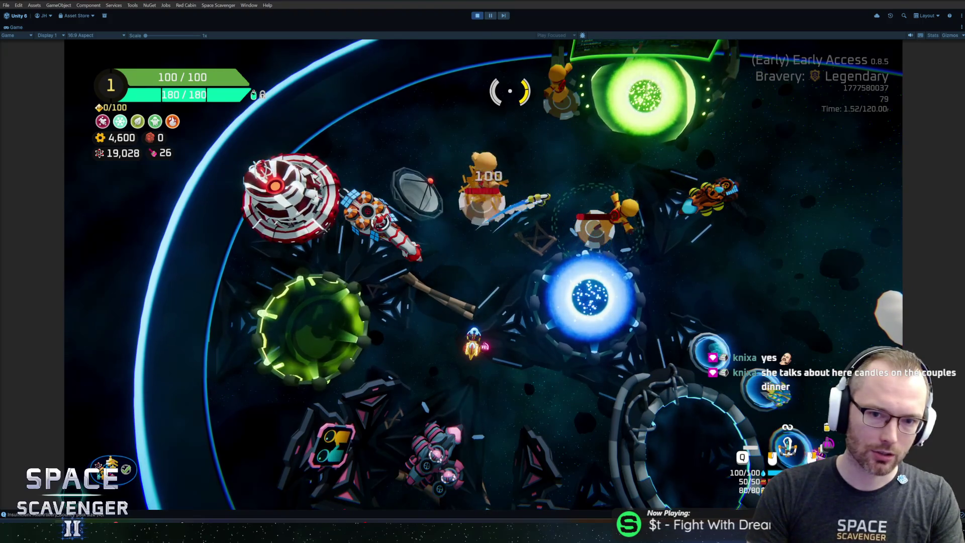
{"action": "key", "text": "w"}
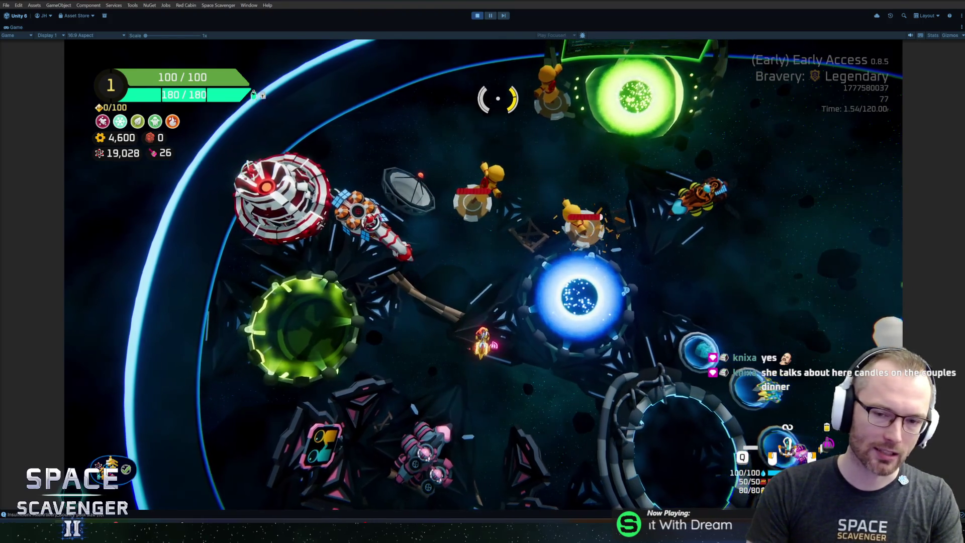
{"action": "key", "text": "d"}
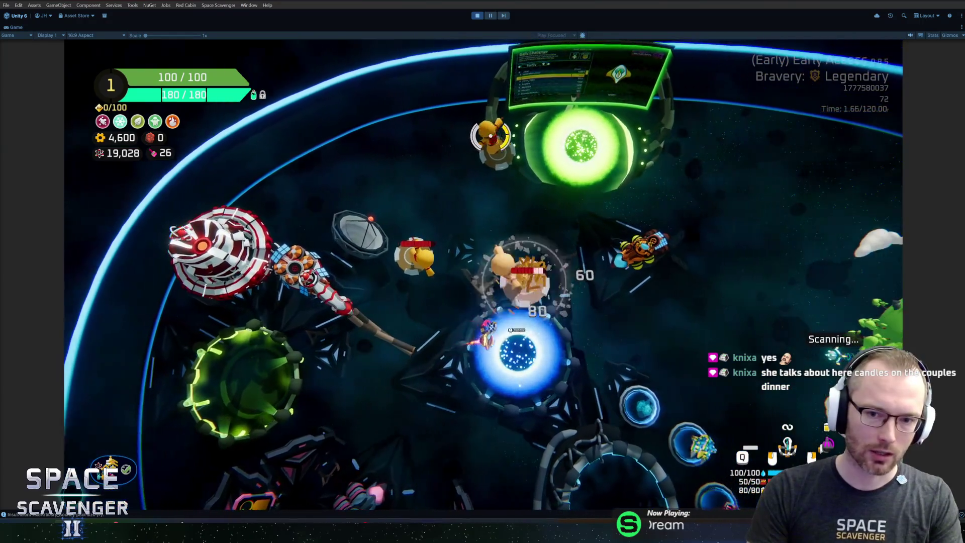
- Steer toward the green portal and throw bouncing axes at the dummies, landing 60 and 120 hits
{"action": "key", "text": "a"}
{"action": "key", "text": "w"}
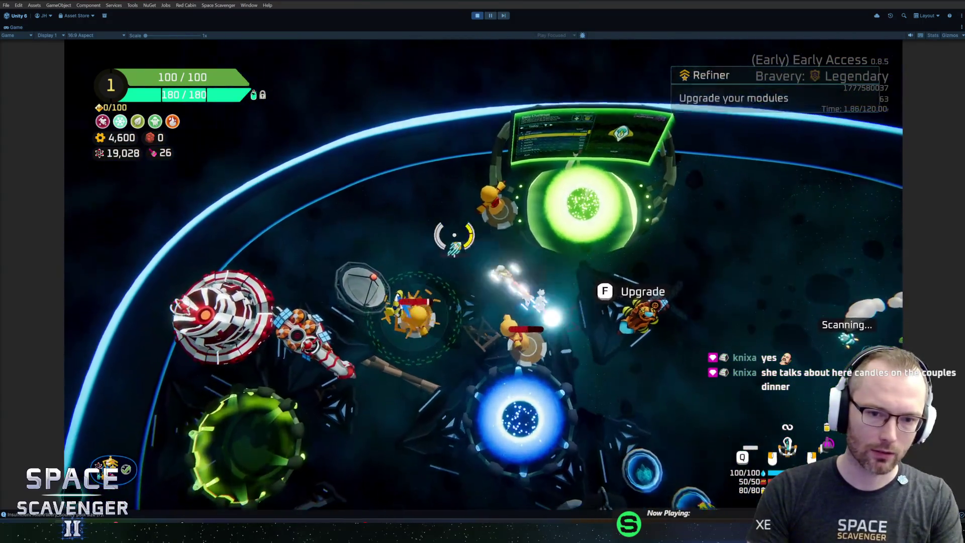
{"action": "key", "text": "s"}
{"action": "key", "text": "d"}
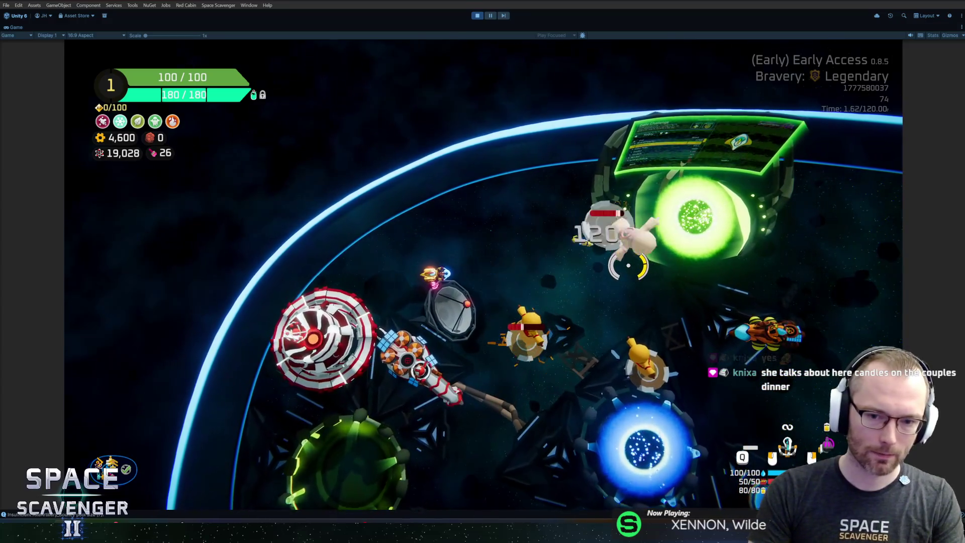
{"action": "key", "text": "w"}
{"action": "key", "text": "d"}
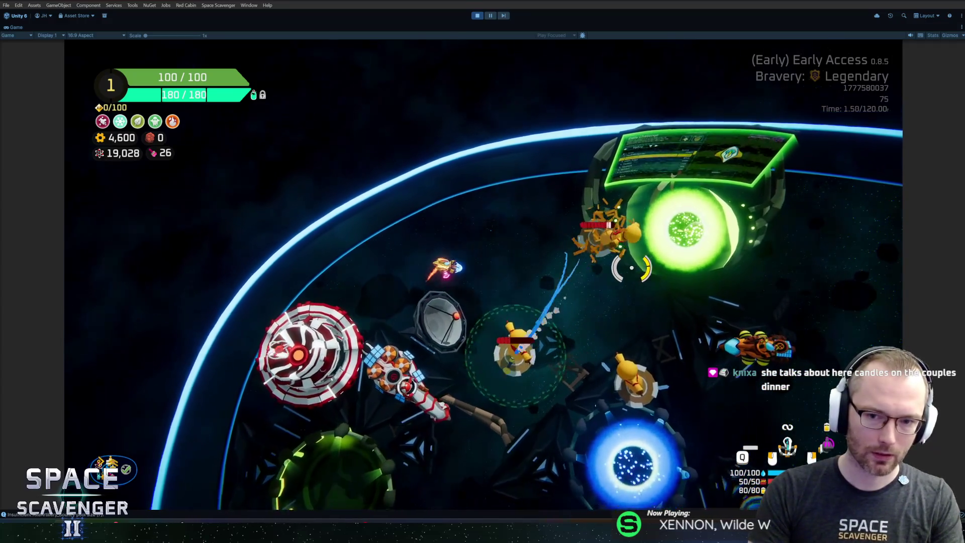
{"action": "key", "text": "s"}
{"action": "key", "text": "a"}
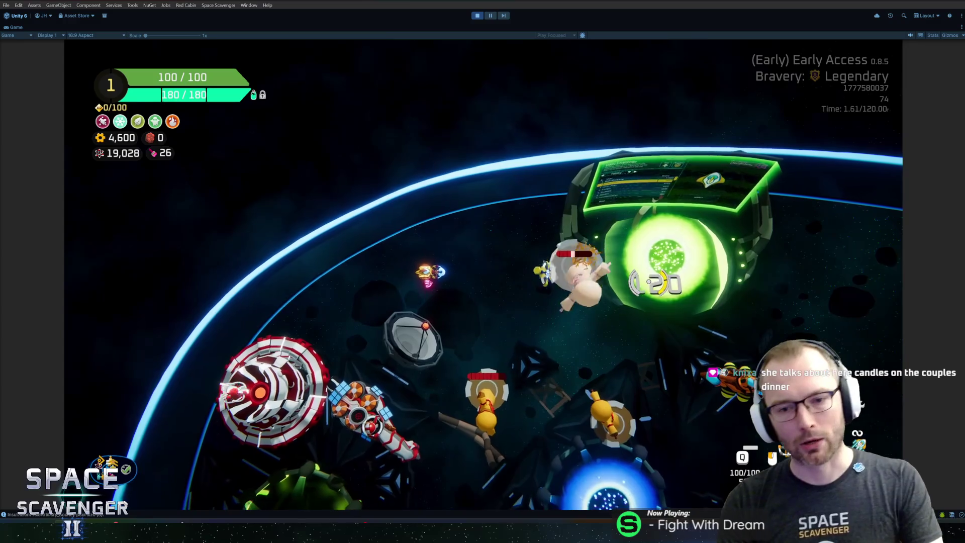
{"action": "key", "text": "w"}
{"action": "key", "text": "d"}
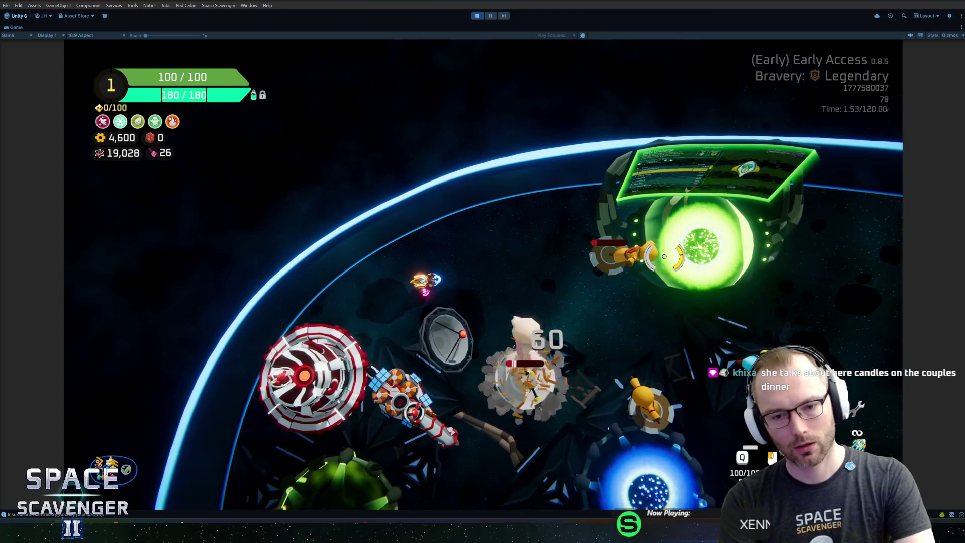
{"action": "left_click", "coordinate": [672, 241]}
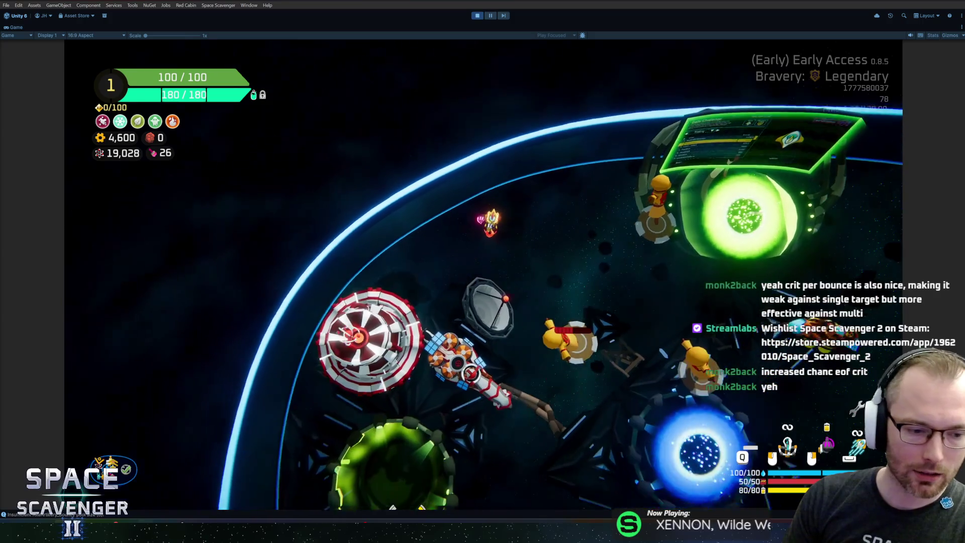
- Open the May 26A board and view the details of task #1393 Add Bleed Status Effect
{"action": "mouse_move", "coordinate": [179, 533]}
{"action": "left_click", "coordinate": [209, 490]}
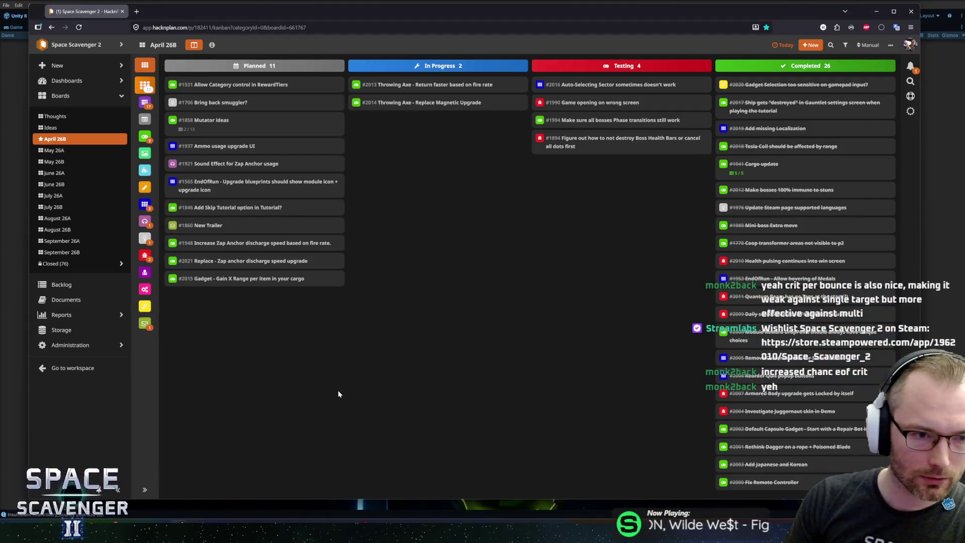
{"action": "left_click", "coordinate": [56, 150]}
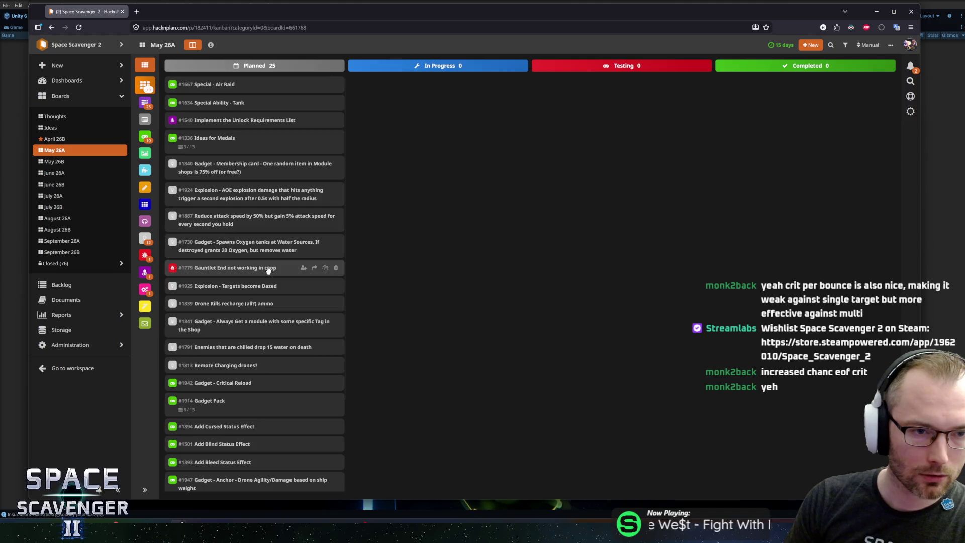
{"action": "scroll", "coordinate": [261, 209], "scroll_direction": "down", "scroll_amount": 2}
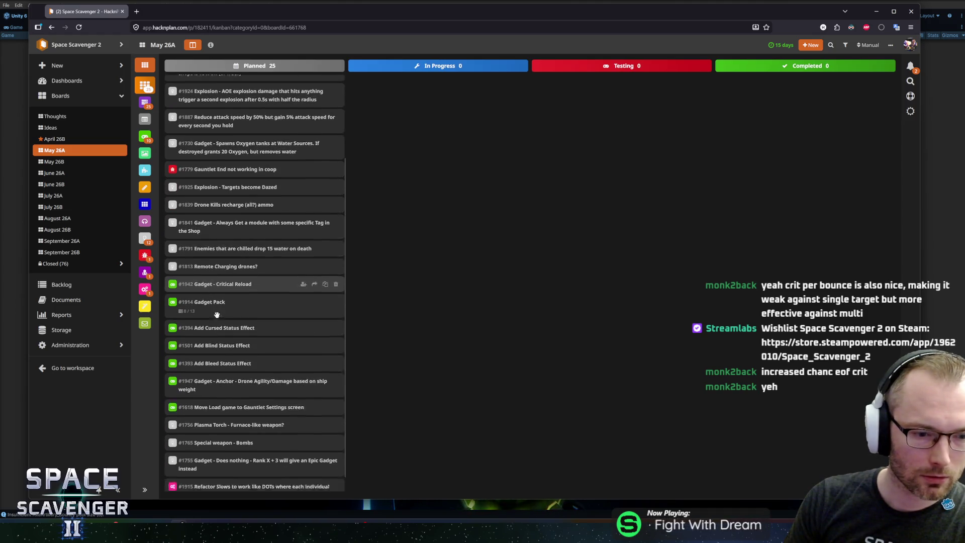
{"action": "left_click_drag", "start_coordinate": [200, 353], "coordinate": [208, 354]}
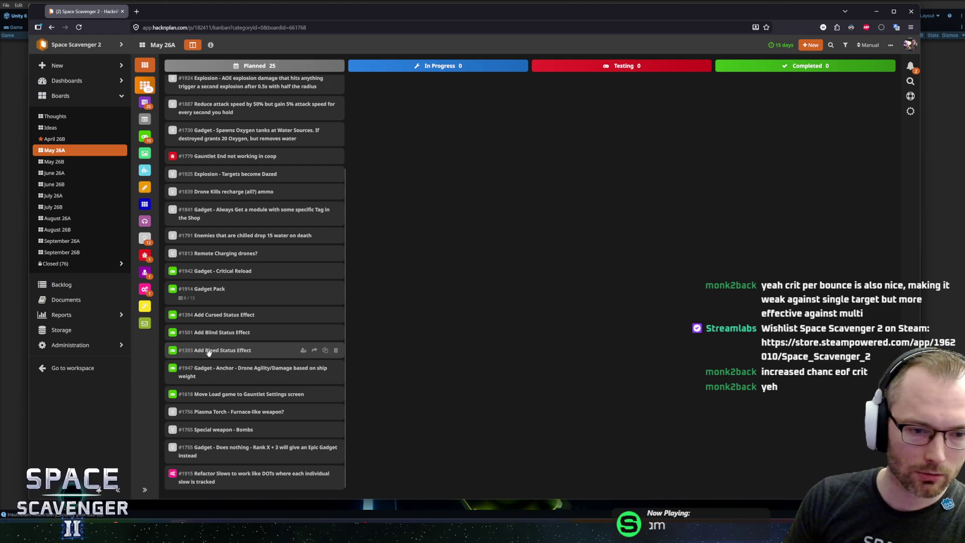
{"action": "left_click", "coordinate": [208, 352]}
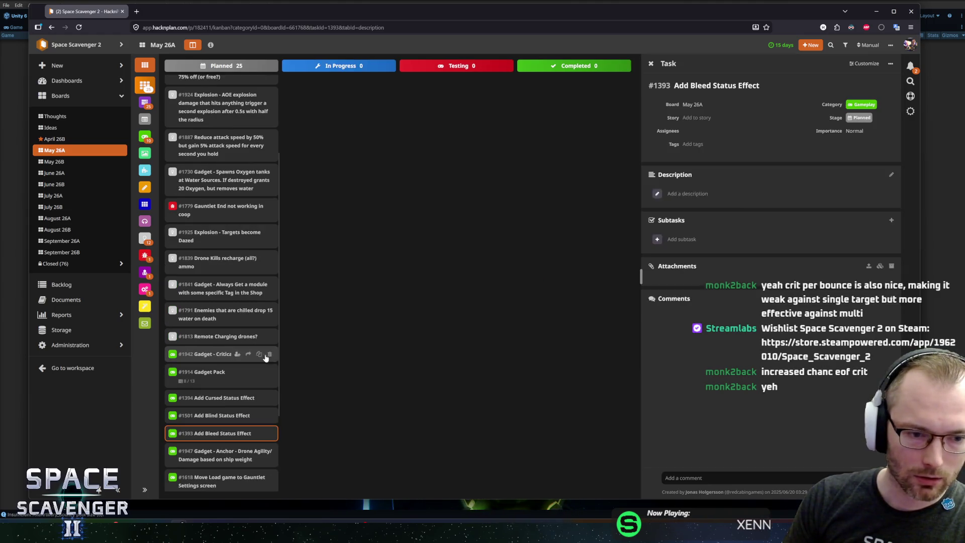
- Send card #1393 to April 26B, then move it from Planned to In Progress there
{"action": "left_click", "coordinate": [439, 338]}
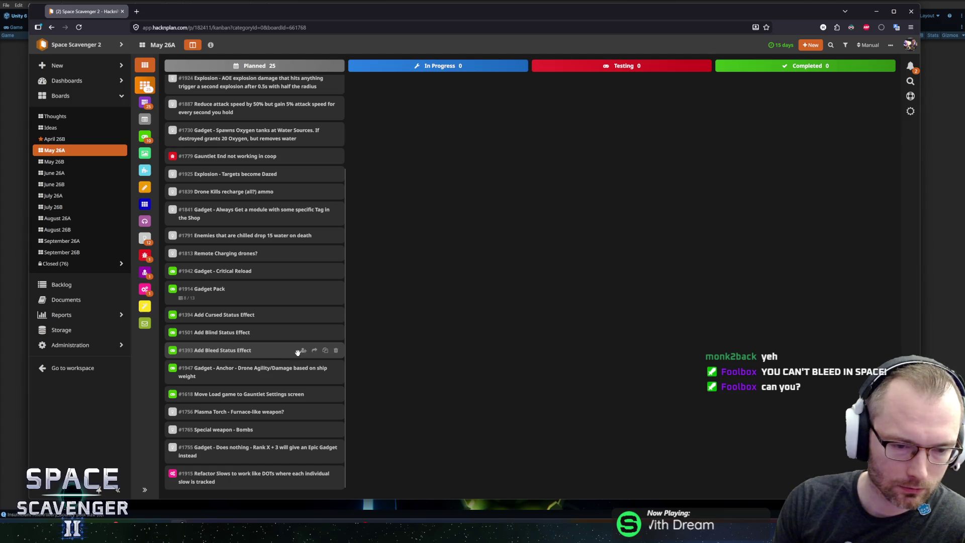
{"action": "left_click", "coordinate": [314, 351]}
{"action": "left_click", "coordinate": [299, 362]}
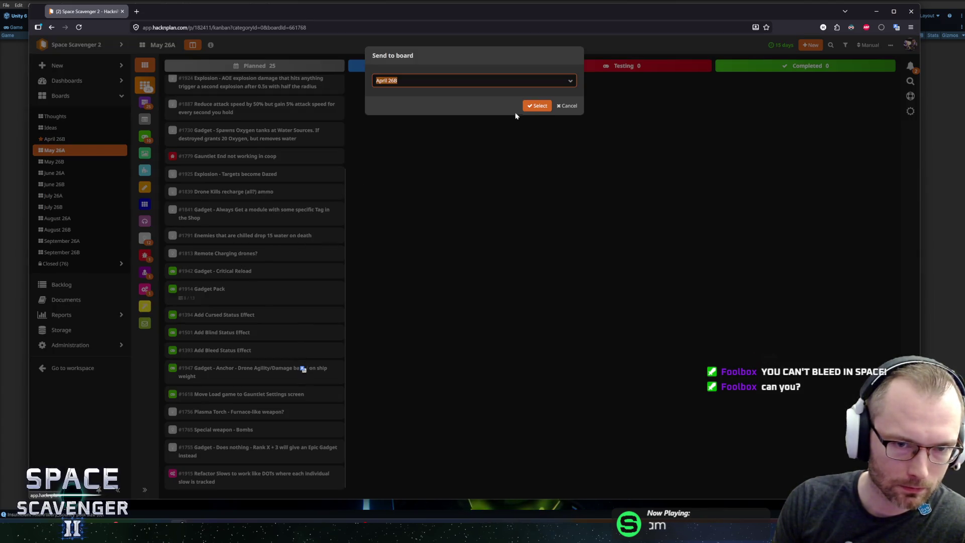
{"action": "left_click", "coordinate": [537, 106]}
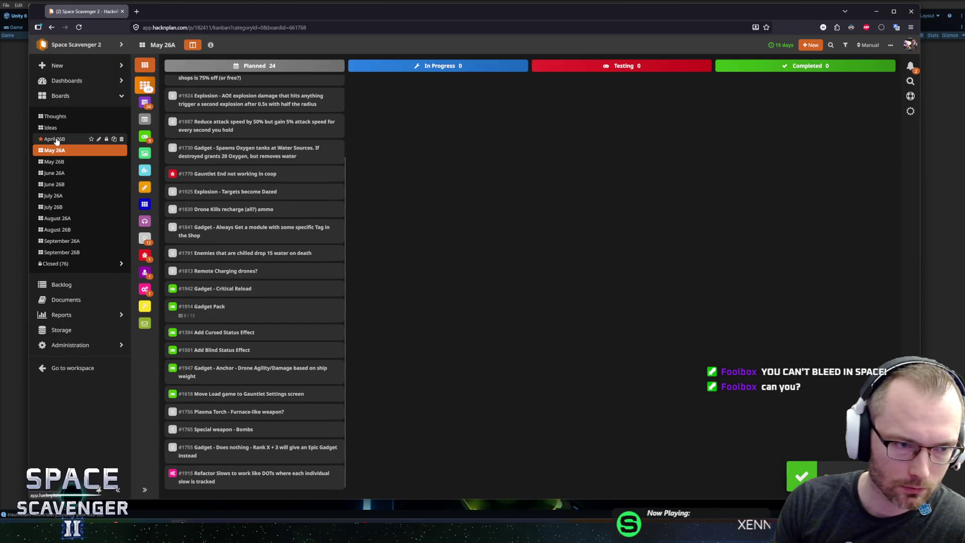
{"action": "left_click", "coordinate": [91, 139]}
{"action": "left_click_drag", "start_coordinate": [242, 296], "coordinate": [408, 302]}
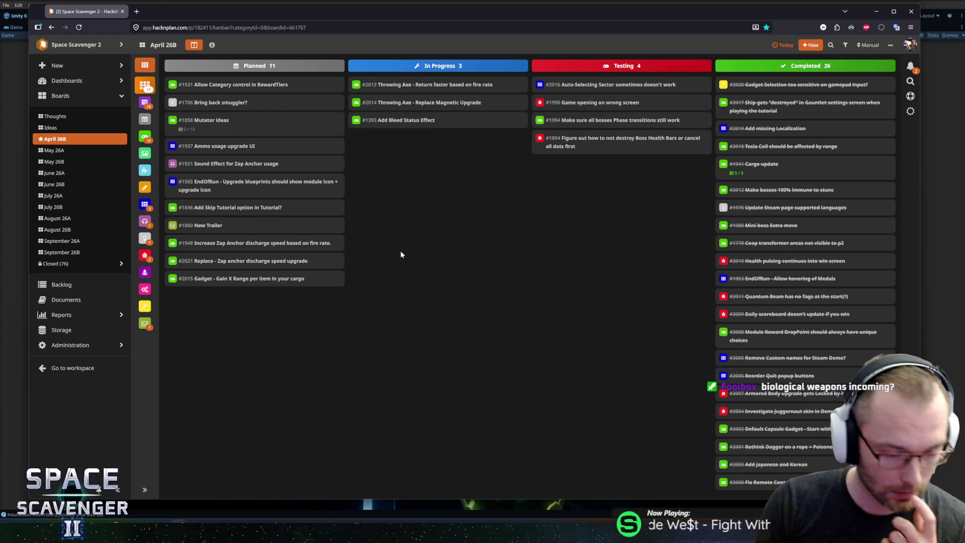
- Switch to the Scavenger 2 Icons file and zoom in on the MainIcons flags, medals and button glyphs
{"action": "left_click", "coordinate": [214, 519]}
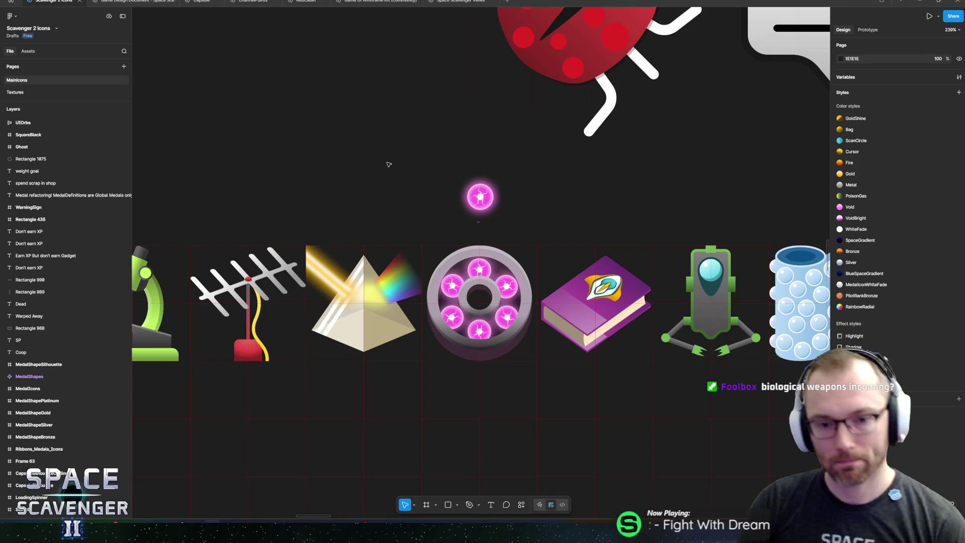
{"action": "scroll", "coordinate": [440, 236], "scroll_direction": "down", "scroll_amount": 5, "text": "ctrl"}
{"action": "scroll", "coordinate": [437, 237], "scroll_direction": "down", "scroll_amount": 5}
{"action": "scroll", "coordinate": [437, 237], "scroll_direction": "down", "scroll_amount": 5, "text": "ctrl"}
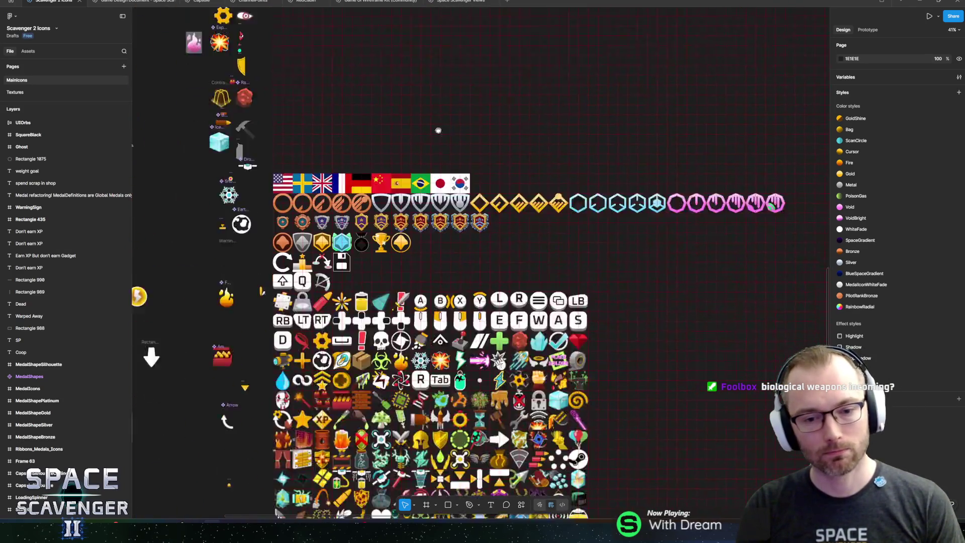
{"action": "scroll", "coordinate": [445, 234], "scroll_direction": "down", "scroll_amount": 3}
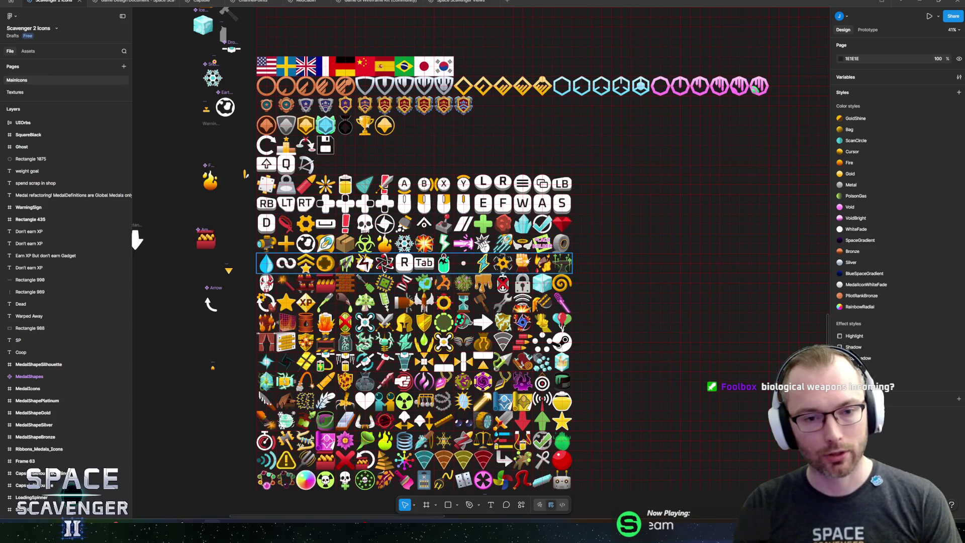
{"action": "scroll", "coordinate": [452, 230], "scroll_direction": "up", "scroll_amount": 5, "text": "ctrl"}
{"action": "scroll", "coordinate": [483, 239], "scroll_direction": "down", "scroll_amount": 4, "text": "ctrl"}
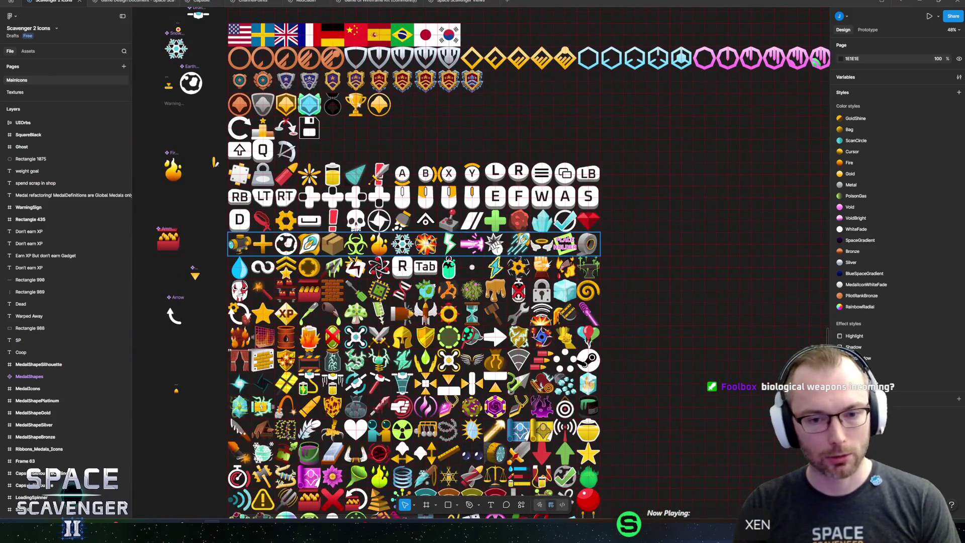
{"action": "scroll", "coordinate": [439, 340], "scroll_direction": "down", "scroll_amount": 3}
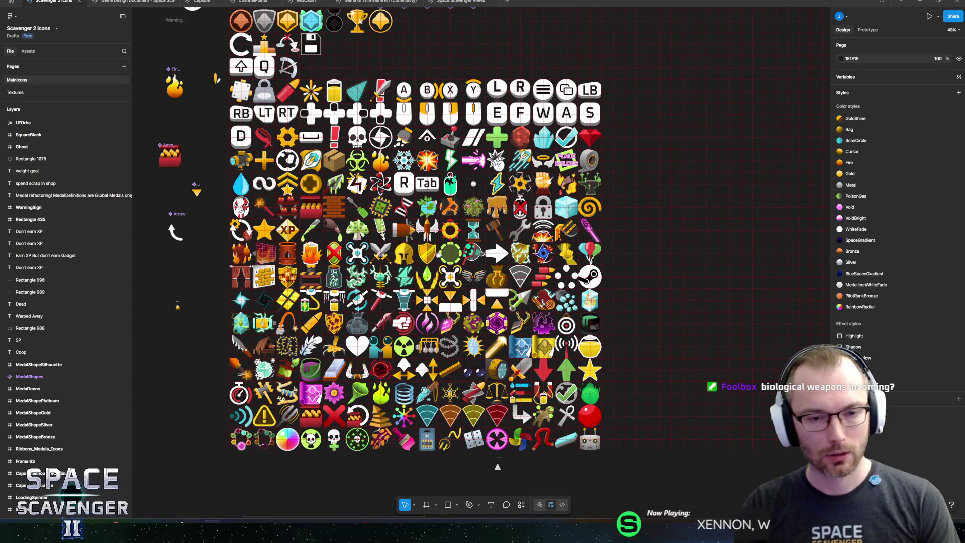
{"action": "scroll", "coordinate": [438, 254], "scroll_direction": "up", "scroll_amount": 10, "text": "ctrl"}
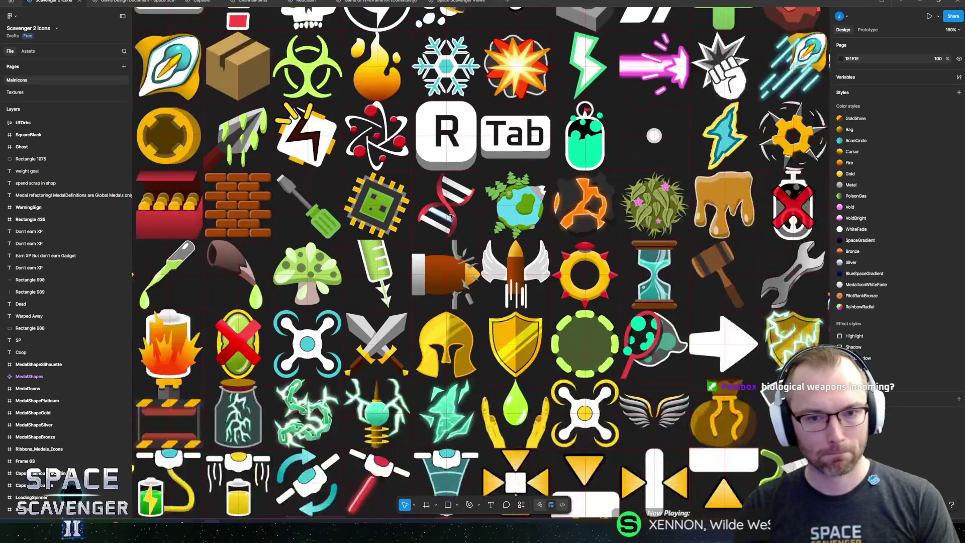
- Zoom out of the icon canvas and return to the HacknPlan April 26B kanban board
{"action": "scroll", "coordinate": [451, 215], "scroll_direction": "up", "scroll_amount": 3, "text": "ctrl"}
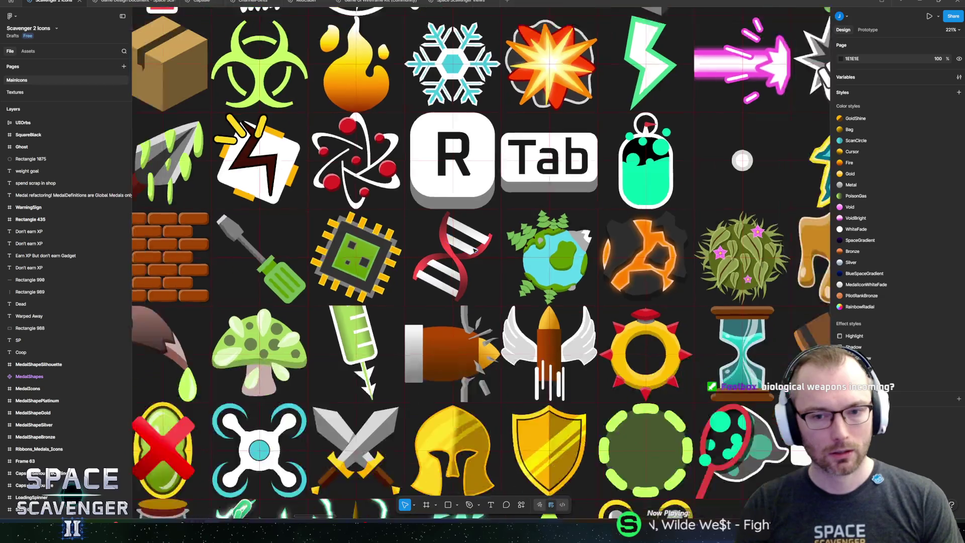
{"action": "scroll", "coordinate": [474, 250], "scroll_direction": "down", "scroll_amount": 8, "text": "ctrl"}
{"action": "key", "text": "alt+Tab"}
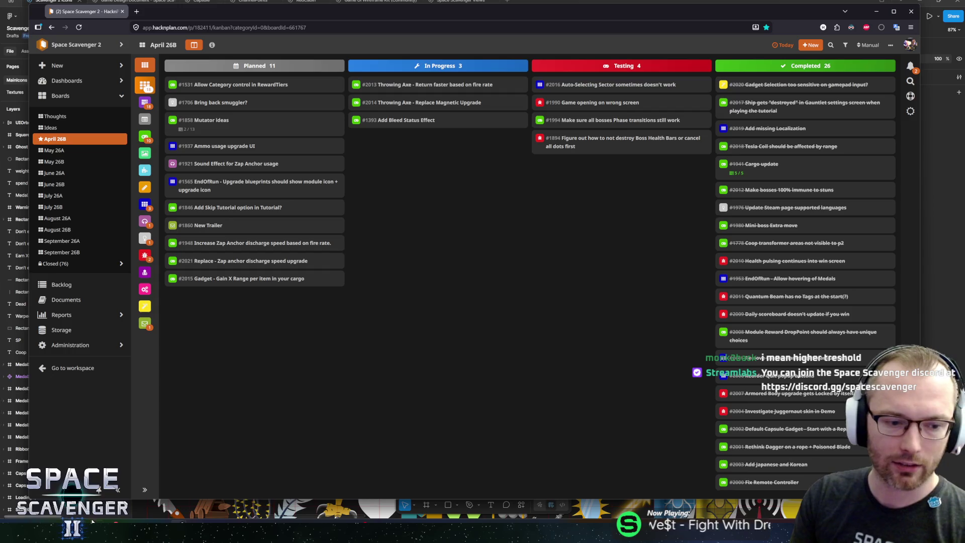
- Get past Rider's GitHub login via the credentials helper, then dismiss the Connect to GitHub dialog
{"action": "key", "text": "alt+Tab"}
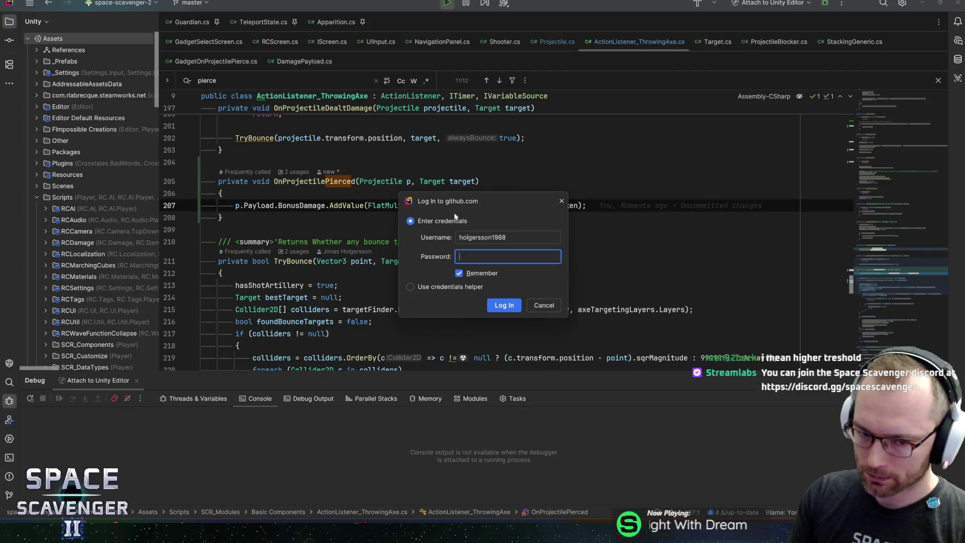
{"action": "mouse_move", "coordinate": [440, 203]}
{"action": "left_mouse_down"}
{"action": "mouse_move", "coordinate": [478, 200]}
{"action": "mouse_move", "coordinate": [454, 201]}
{"action": "left_mouse_up"}
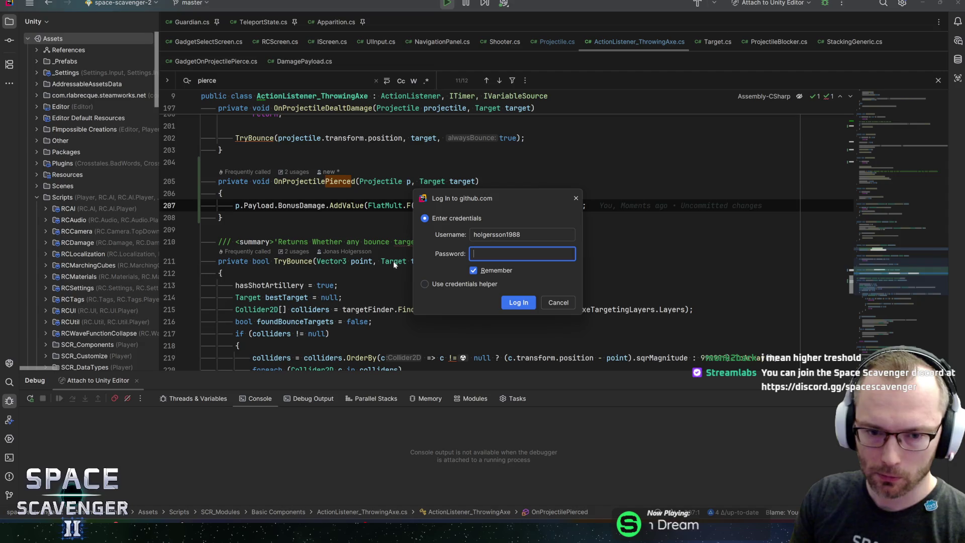
{"action": "left_click", "coordinate": [424, 283]}
{"action": "left_click", "coordinate": [518, 302]}
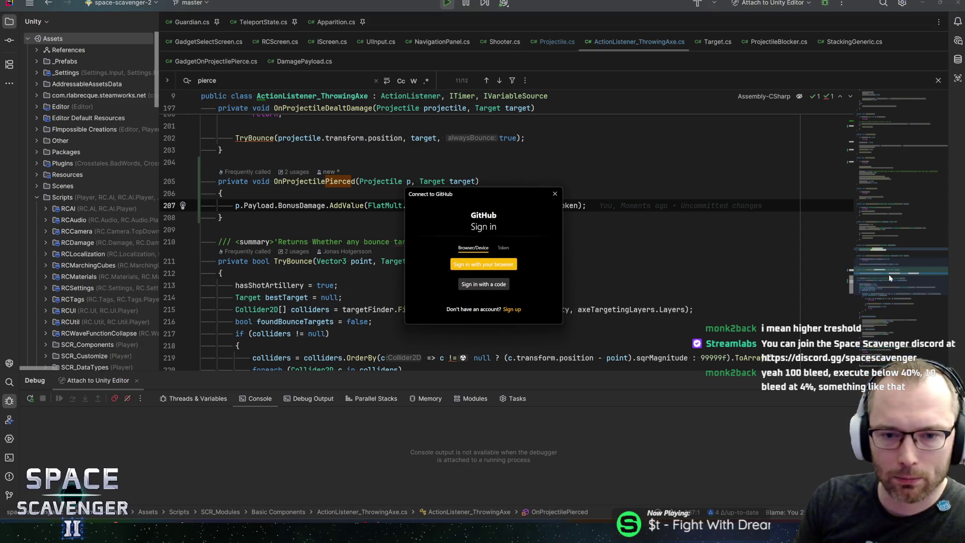
{"action": "left_click", "coordinate": [504, 247]}
{"action": "key", "text": "Escape"}
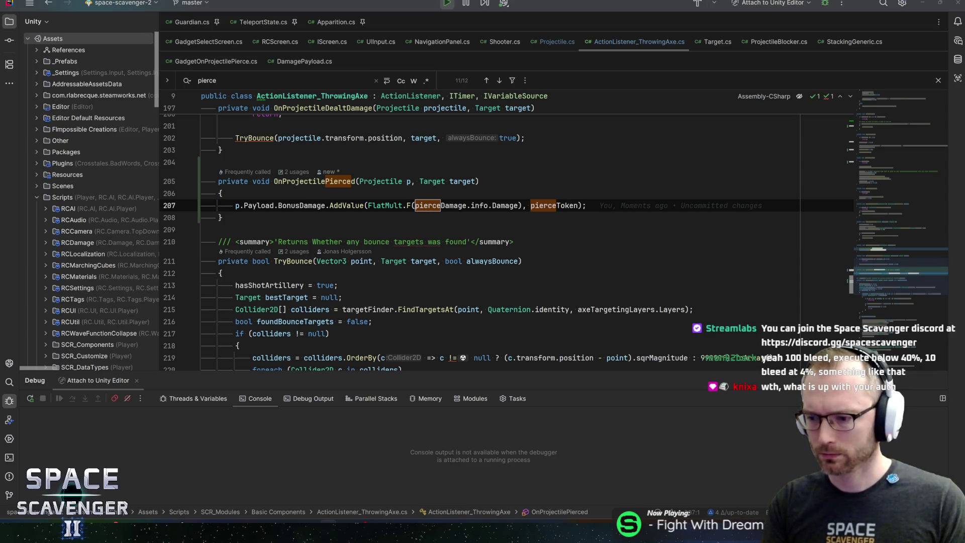
- Clear all of Rider's notifications, removing the failed auto-fetch notice
{"action": "left_click", "coordinate": [957, 22]}
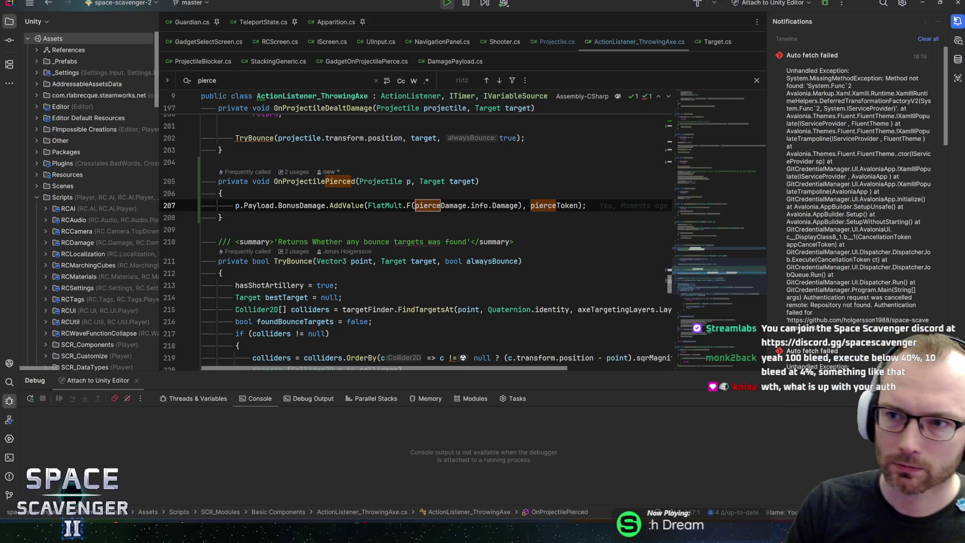
{"action": "left_click", "coordinate": [928, 39]}
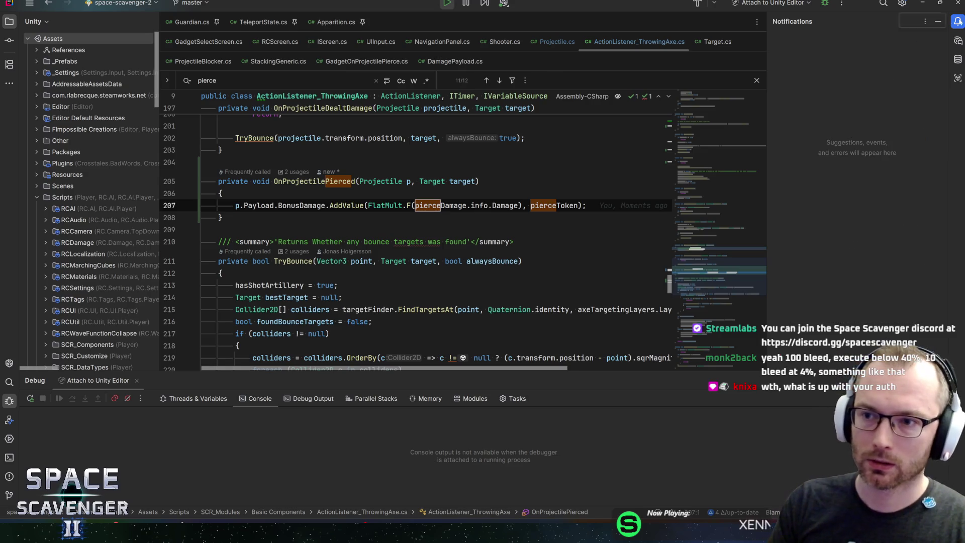
{"action": "left_click", "coordinate": [937, 21]}
- Review lines 205–210 of the OnProjectilePierced method, then open Rider's Settings with Ctrl+Alt+S
{"action": "left_click", "coordinate": [514, 242]}
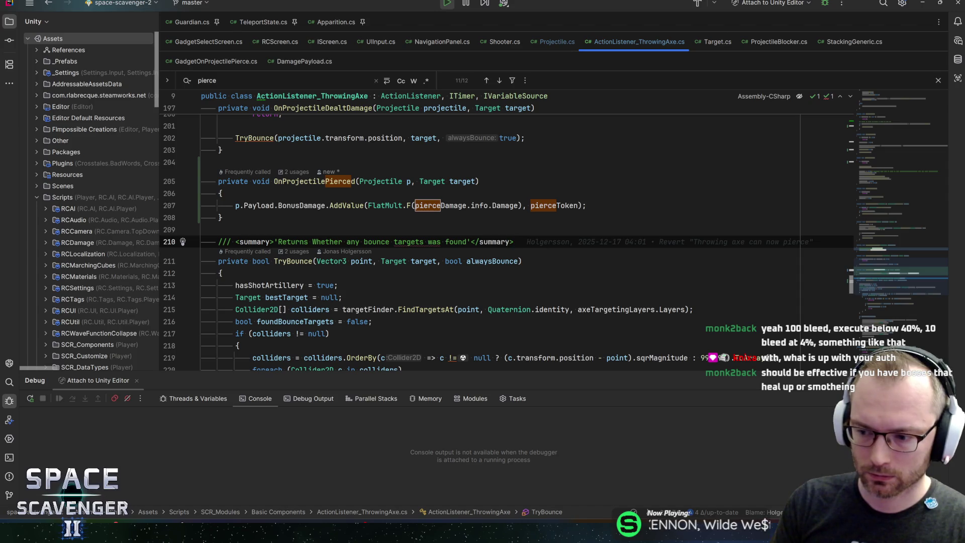
{"action": "left_click", "coordinate": [223, 217]}
{"action": "left_click", "coordinate": [586, 206]}
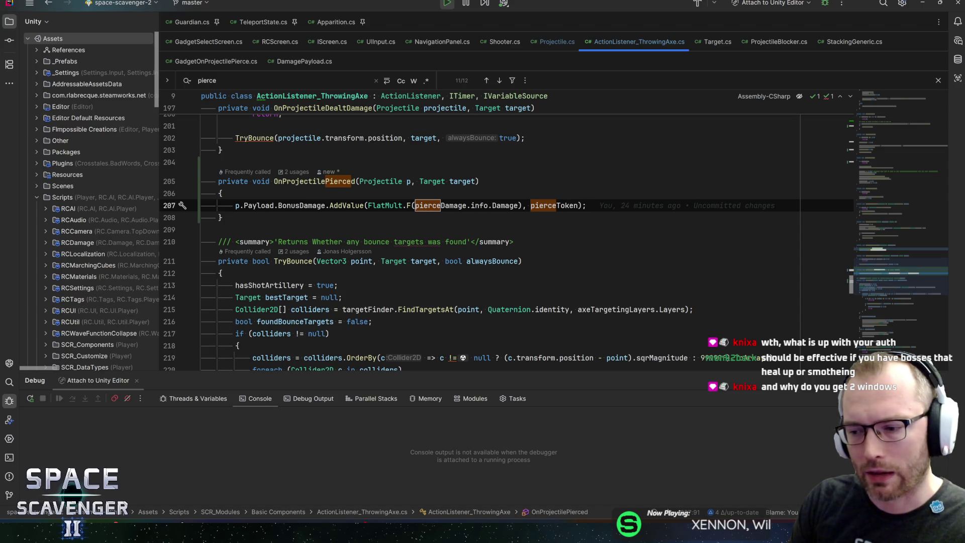
{"action": "key", "text": "ctrl+Left"}
{"action": "key", "text": "ctrl+Left"}
{"action": "key", "text": "ctrl+Left"}
{"action": "key", "text": "Up"}
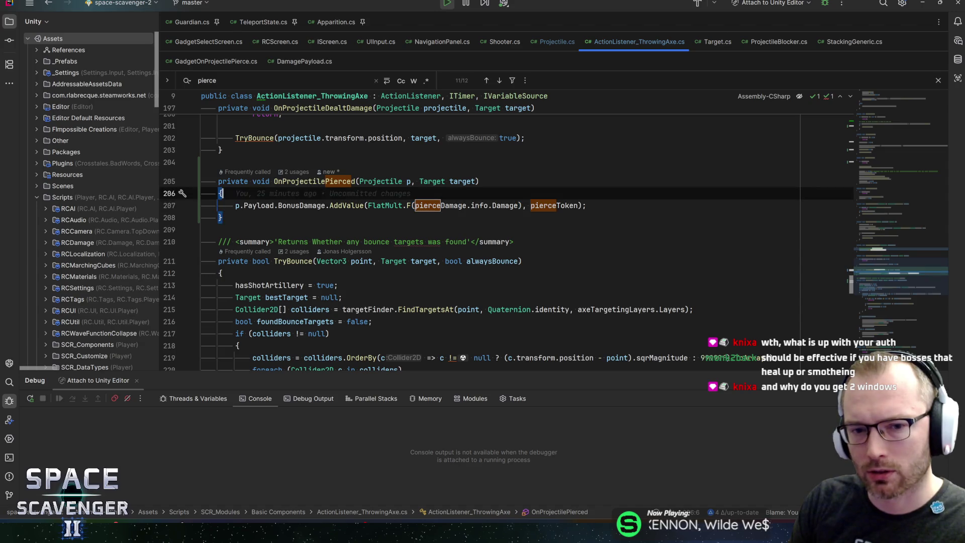
{"action": "left_click", "coordinate": [479, 181]}
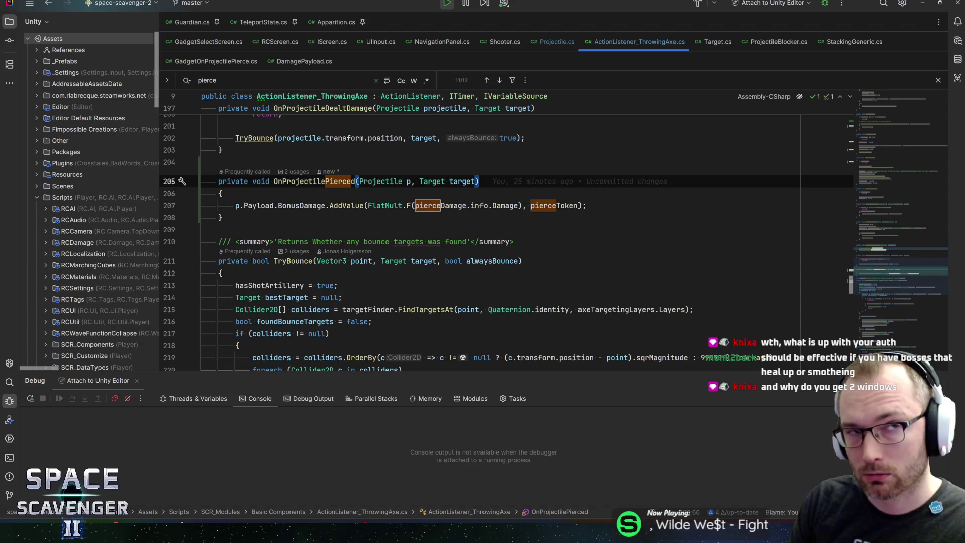
{"action": "left_click", "coordinate": [222, 193]}
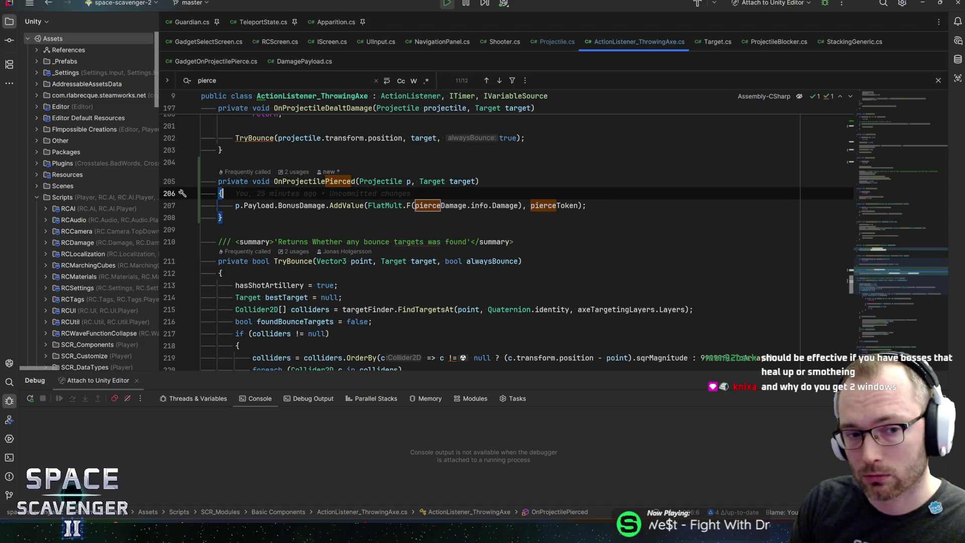
{"action": "left_click", "coordinate": [219, 205]}
{"action": "left_click", "coordinate": [222, 217]}
{"action": "left_click", "coordinate": [586, 205]}
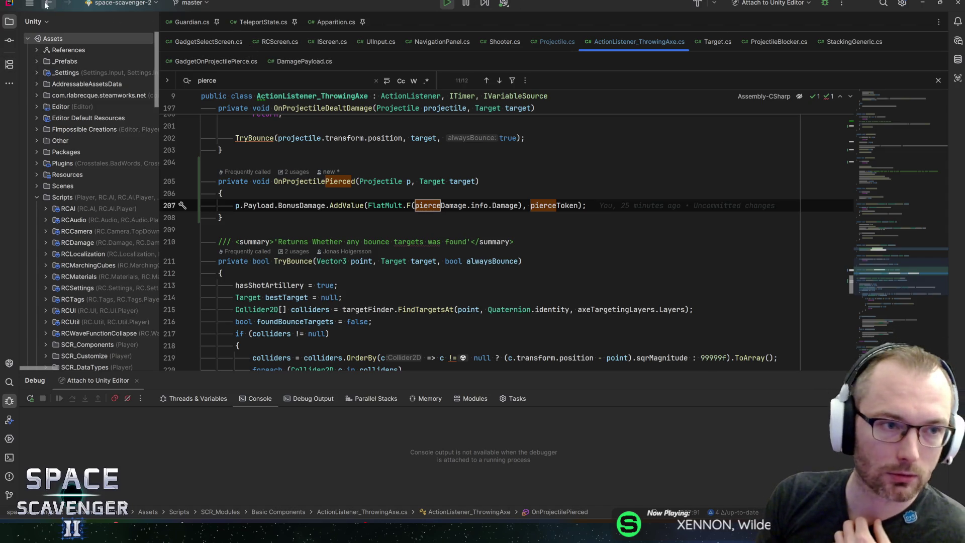
{"action": "key", "text": "ctrl+alt+s"}
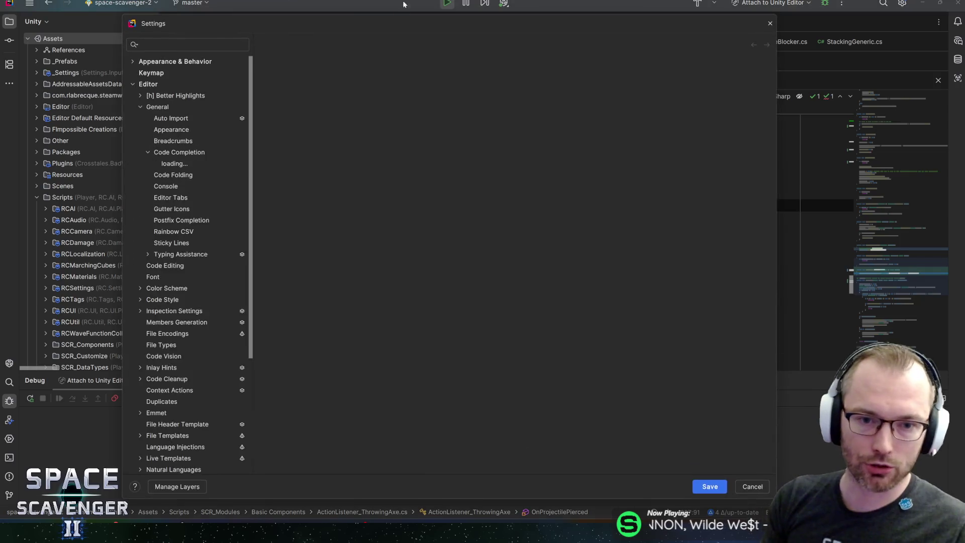
{"action": "scroll", "coordinate": [414, 234], "scroll_direction": "down", "scroll_amount": 1}
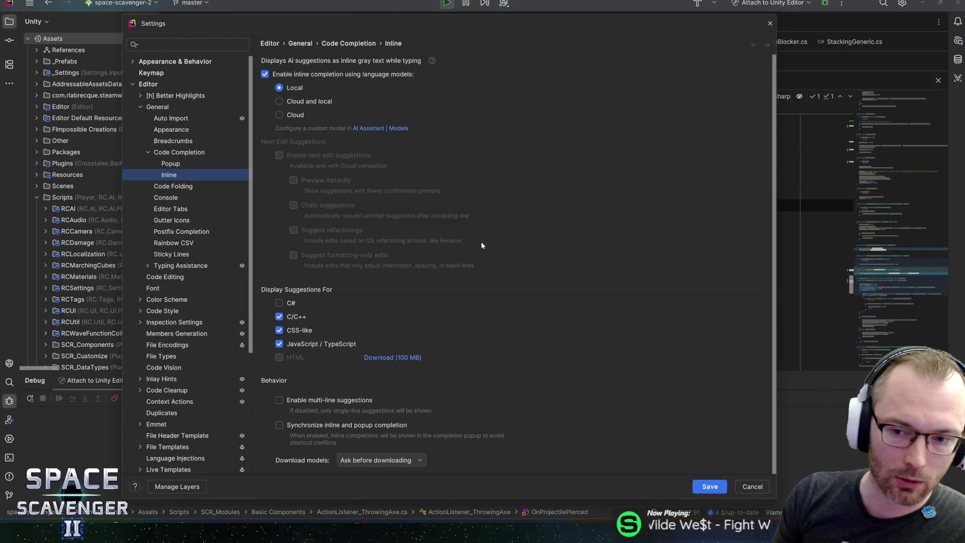
{"action": "scroll", "coordinate": [319, 265], "scroll_direction": "up", "scroll_amount": 1}
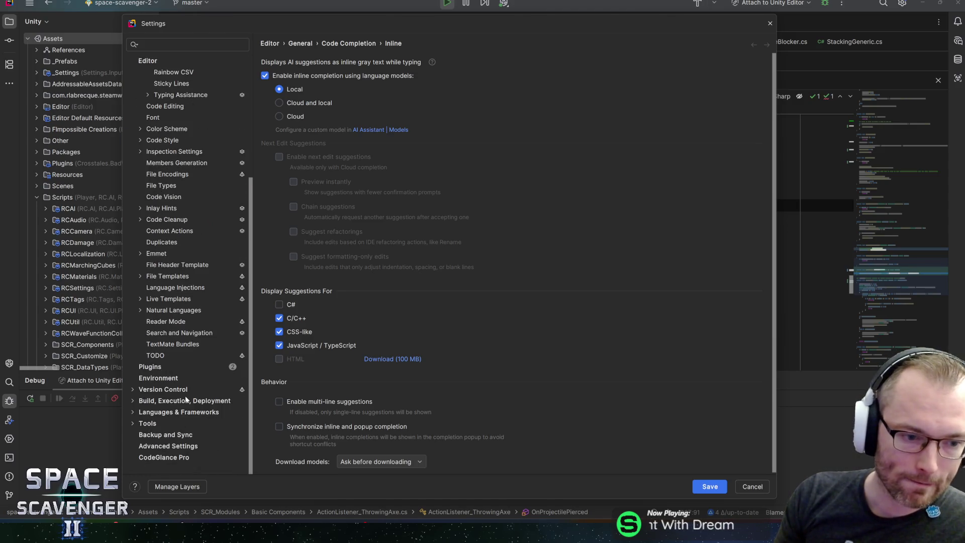
{"action": "left_click", "coordinate": [170, 377]}
{"action": "left_click", "coordinate": [150, 366]}
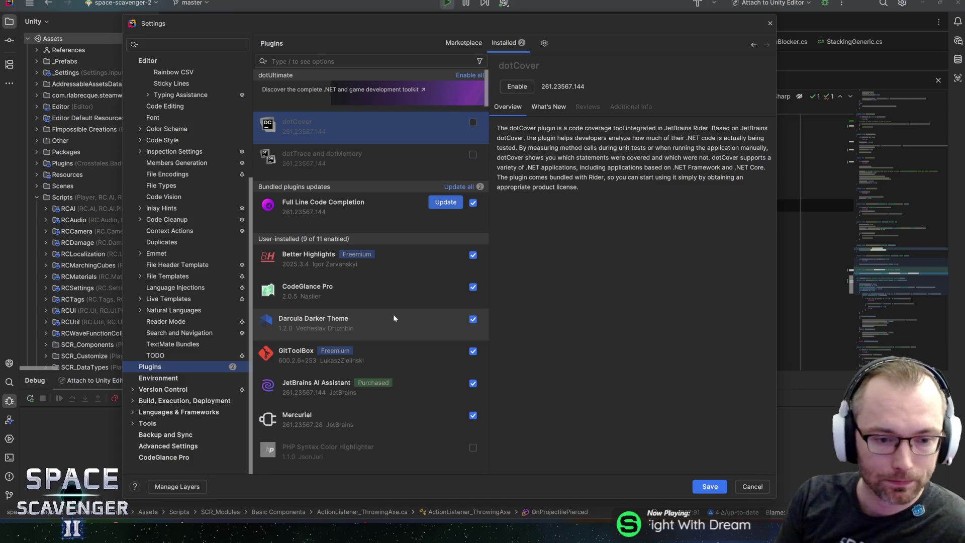
{"action": "left_click", "coordinate": [391, 346]}
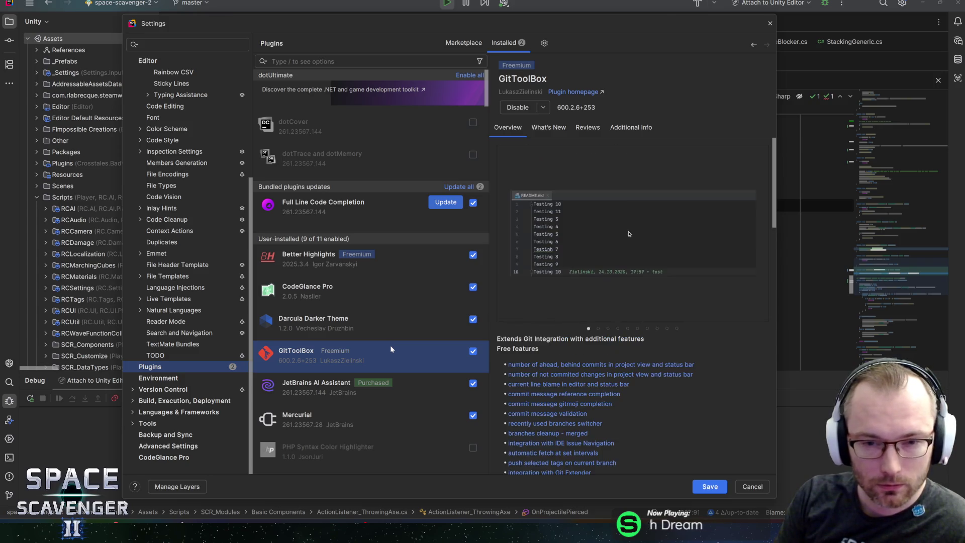
{"action": "mouse_move", "coordinate": [560, 319]}
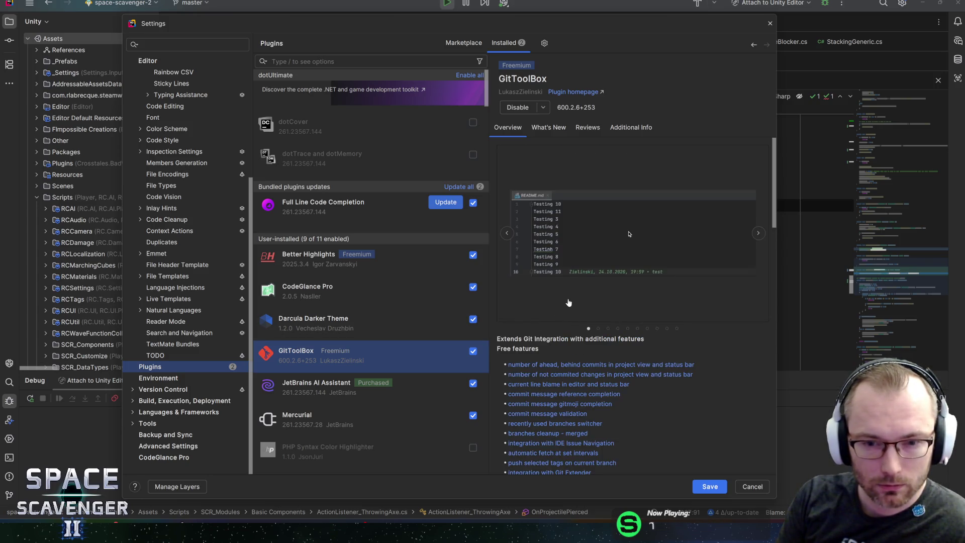
{"action": "scroll", "coordinate": [573, 284], "scroll_direction": "down", "scroll_amount": 10}
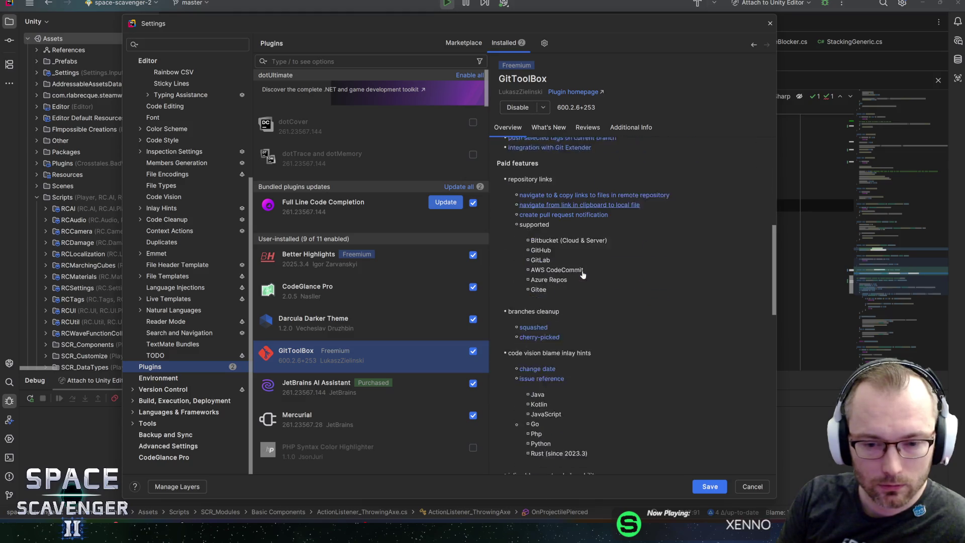
{"action": "left_click", "coordinate": [750, 483]}
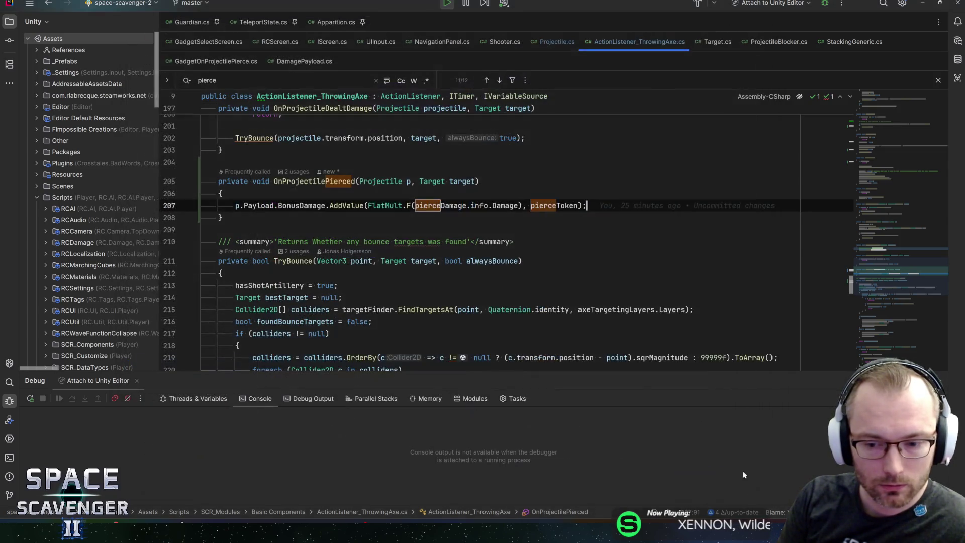
{"action": "left_click", "coordinate": [372, 321]}
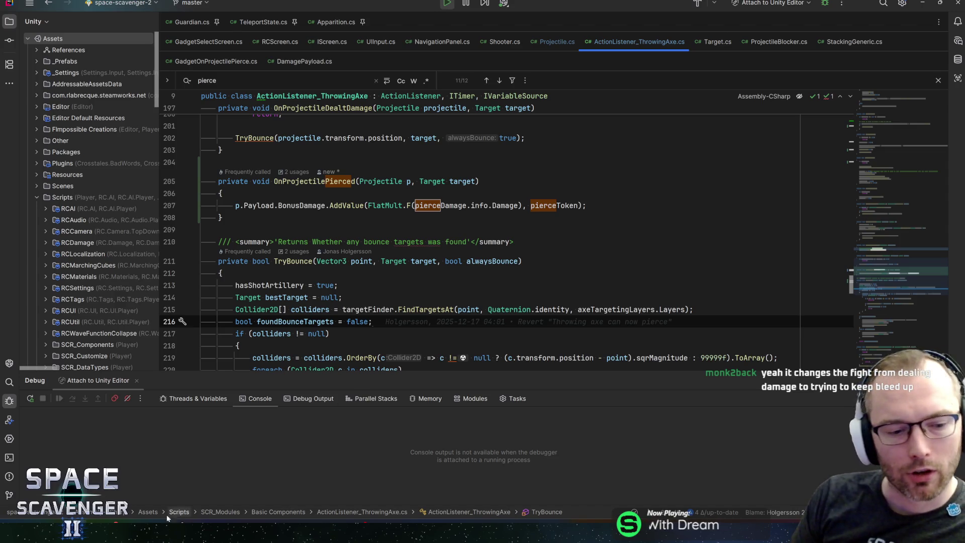
{"action": "key", "text": "alt+Tab"}
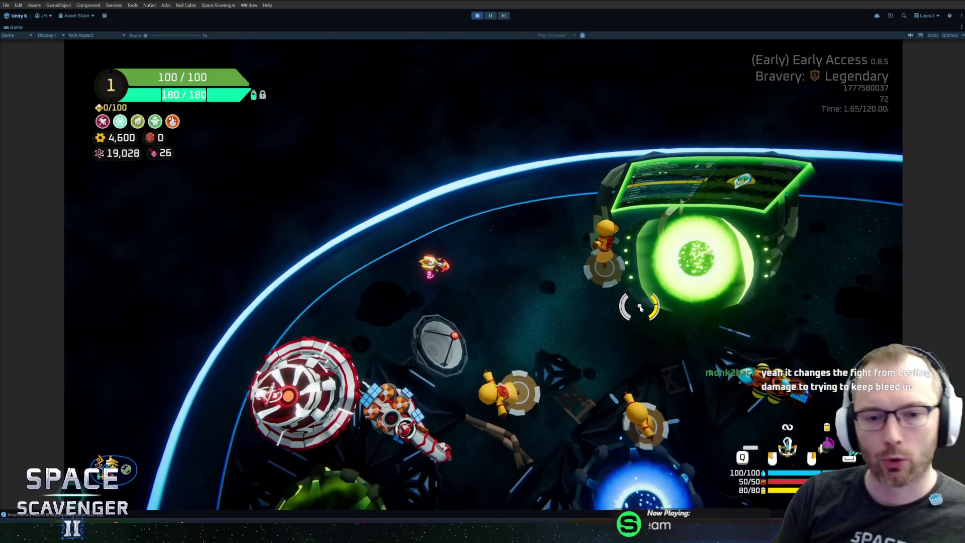
- Fly the ship past the Refiner, the Daily Challenge portal and the blue portal
{"action": "key", "text": "d"}
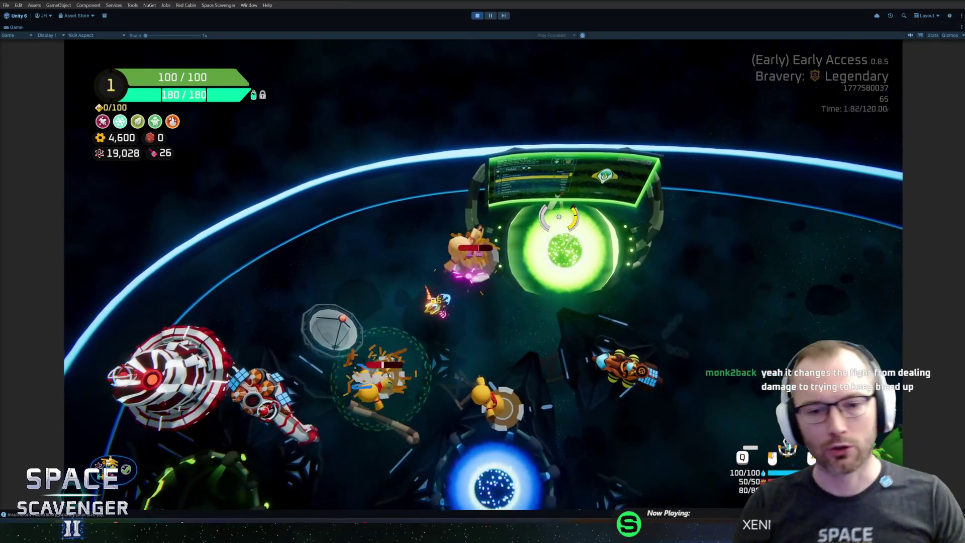
{"action": "key", "text": "d"}
{"action": "key", "text": "w"}
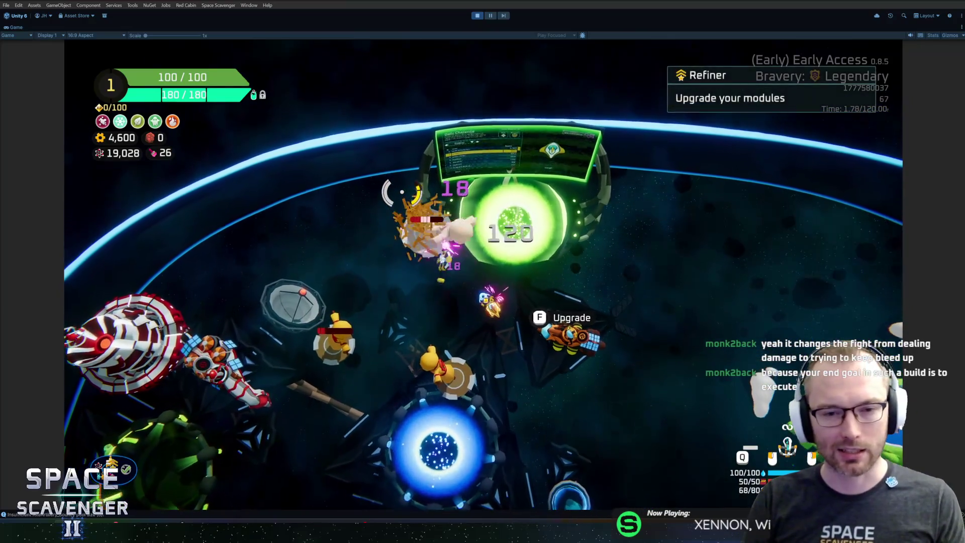
{"action": "key", "text": "a"}
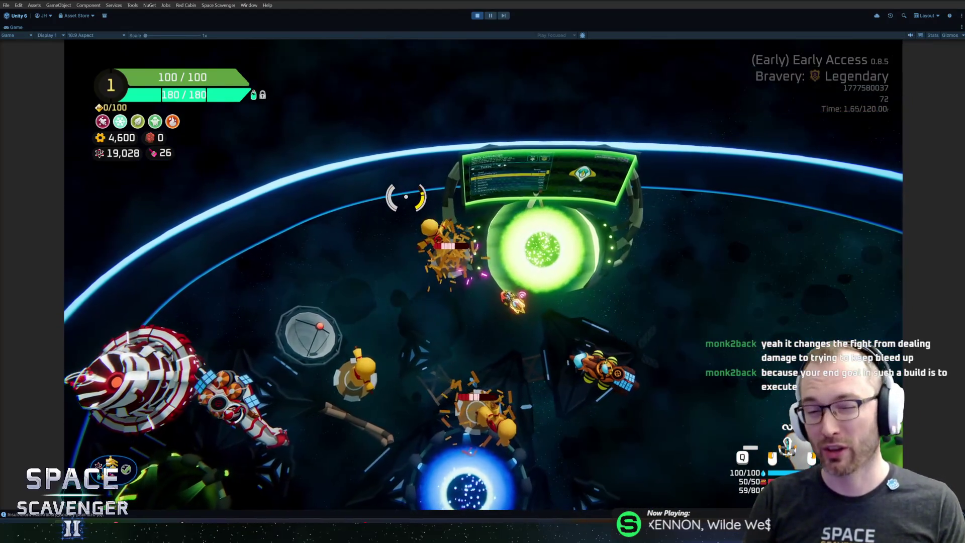
{"action": "key", "text": "w"}
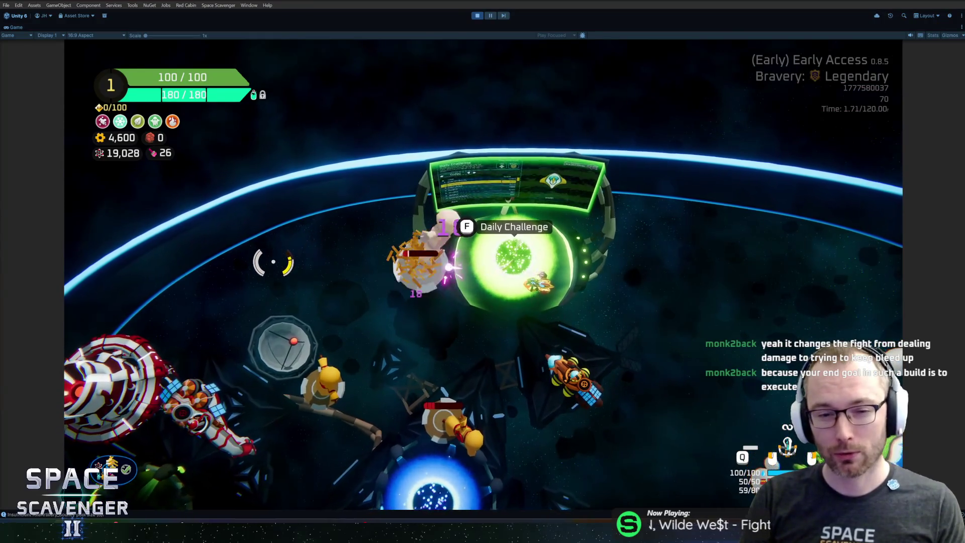
{"action": "key", "text": "s"}
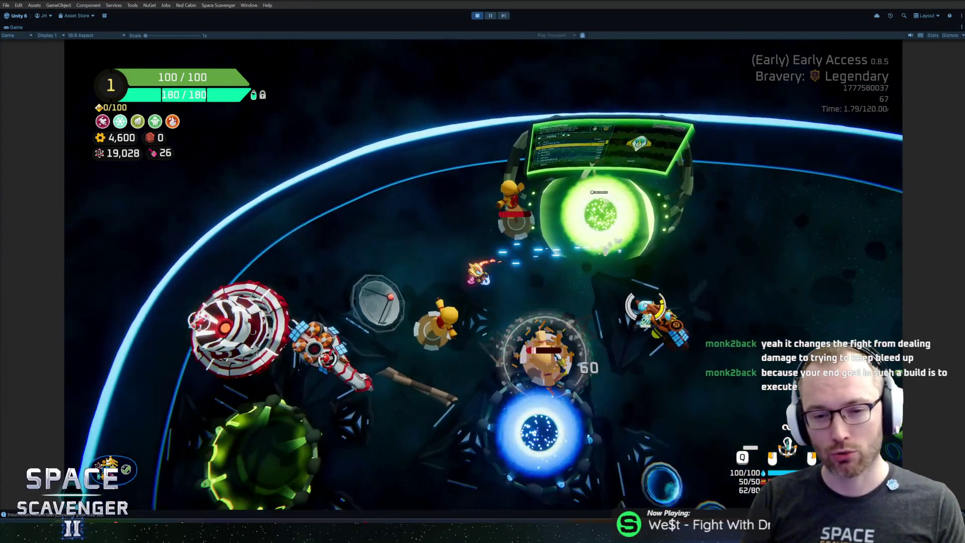
{"action": "key", "text": "s"}
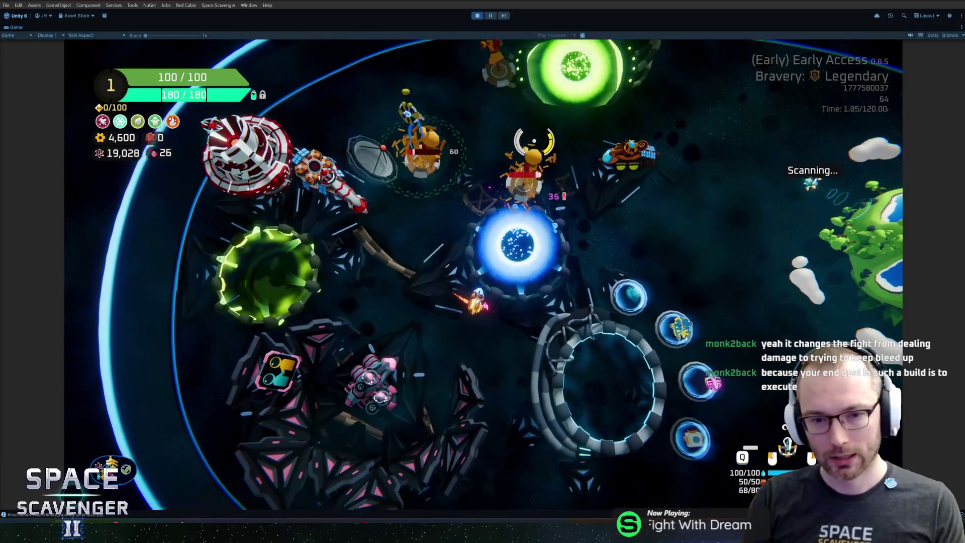
{"action": "key", "text": "a"}
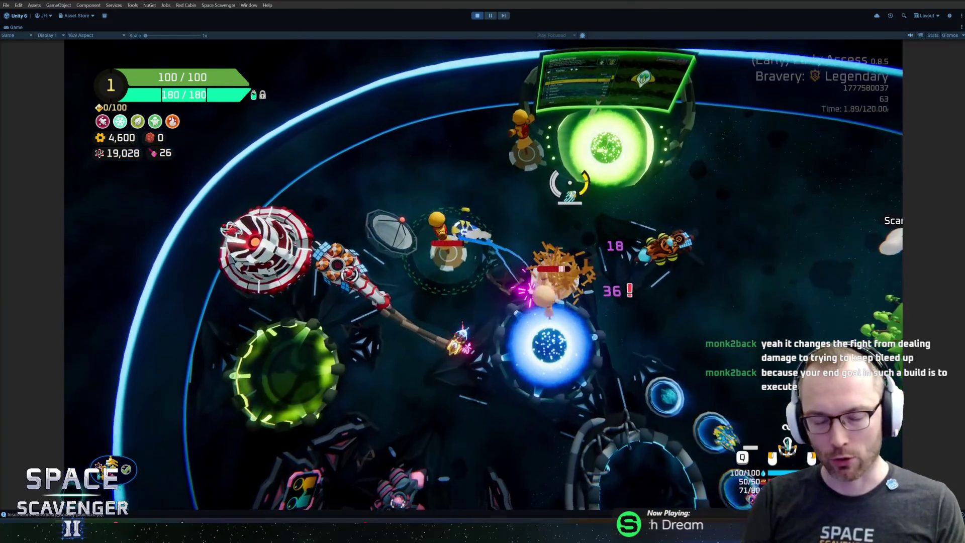
{"action": "key", "text": "d"}
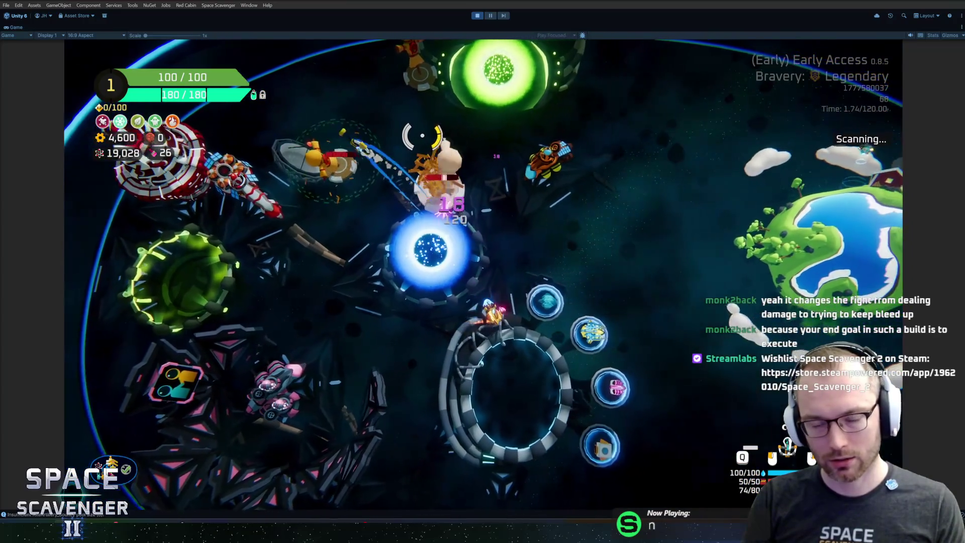
{"action": "key", "text": "a"}
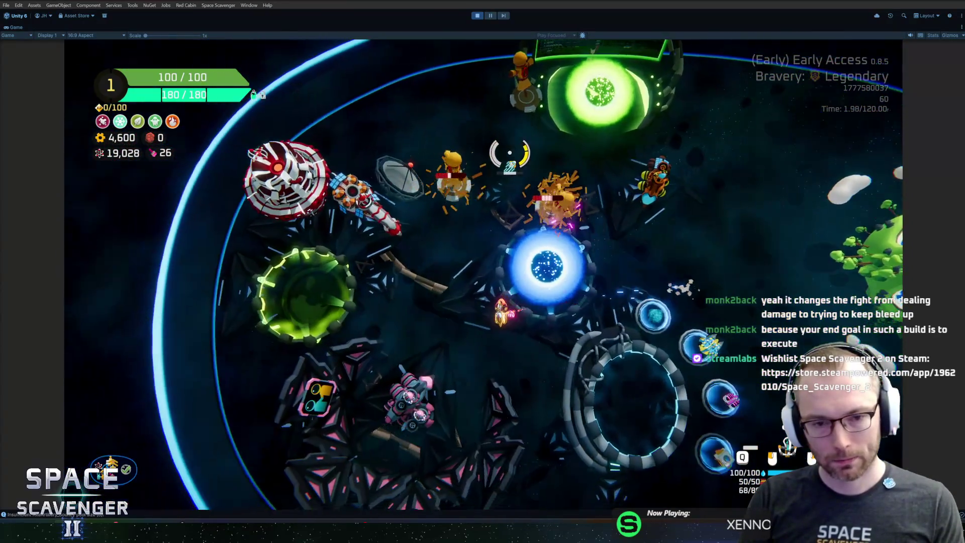
- Fly through the enemies toward the green portal, then down into the Customize Ship ring
{"action": "key", "text": "w"}
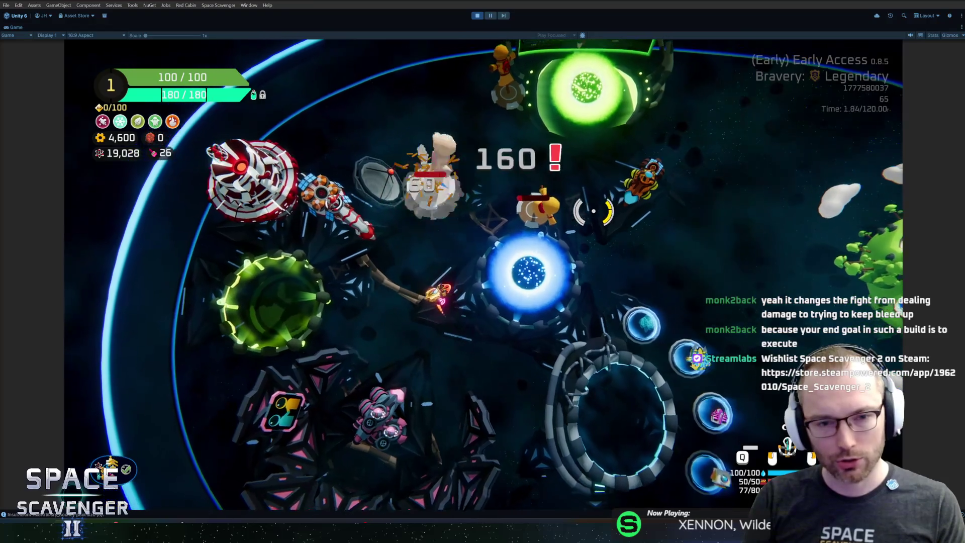
{"action": "key", "text": "w"}
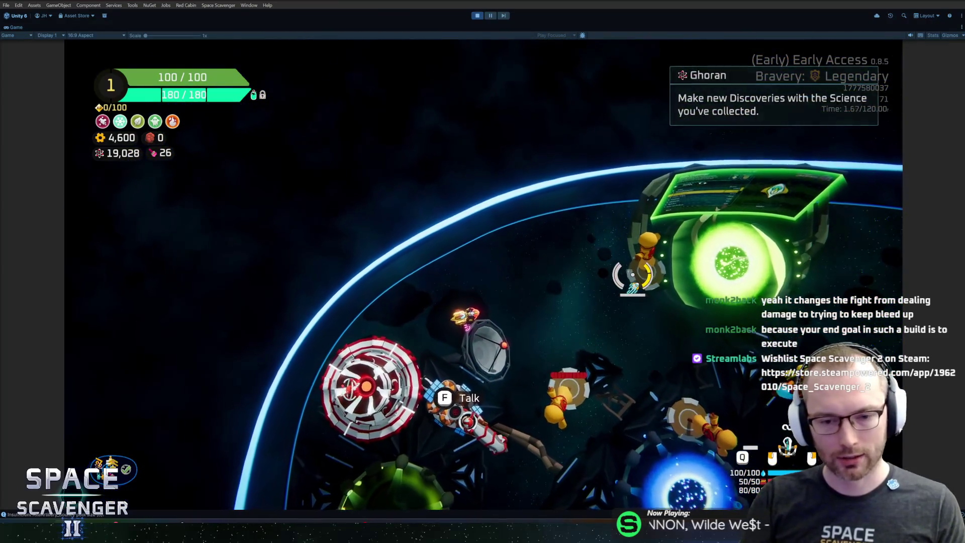
{"action": "key", "text": "s"}
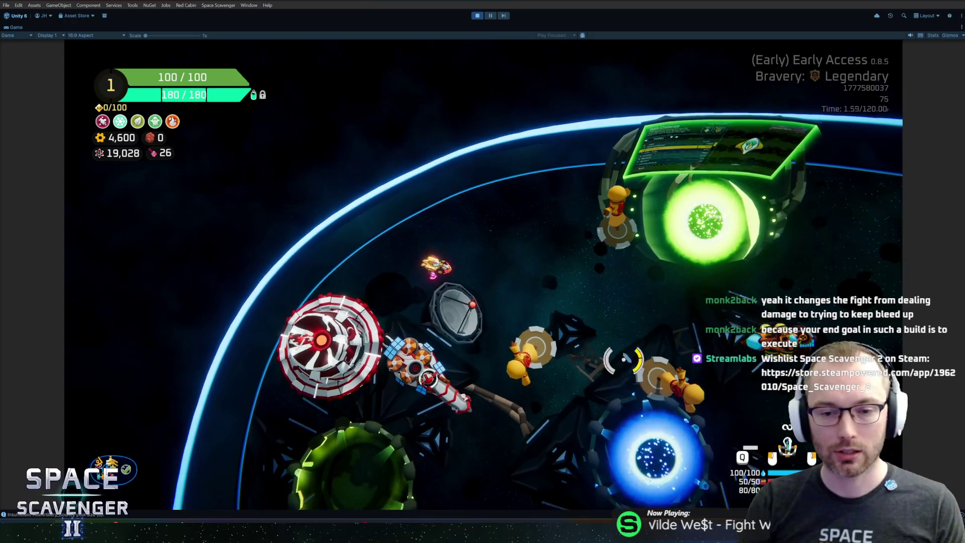
{"action": "key", "text": "w"}
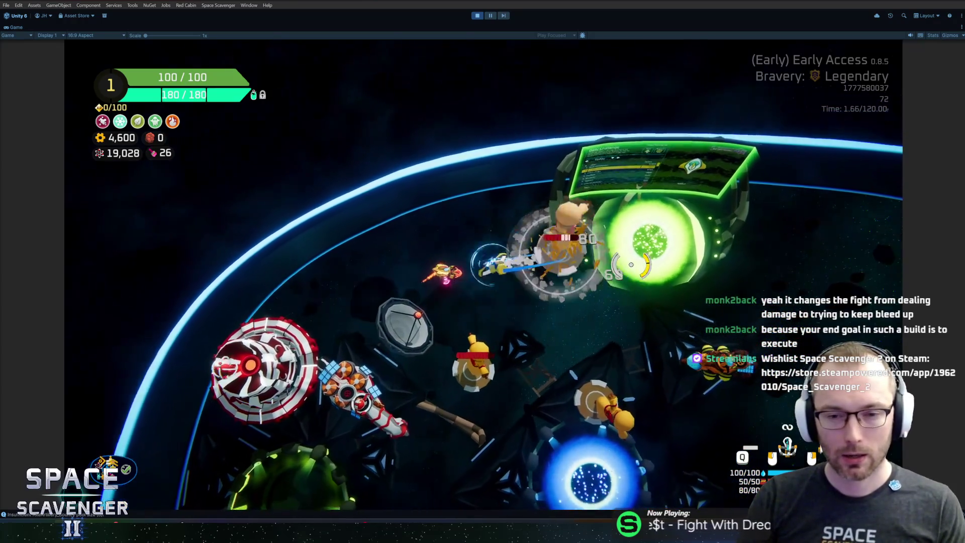
{"action": "key", "text": "w"}
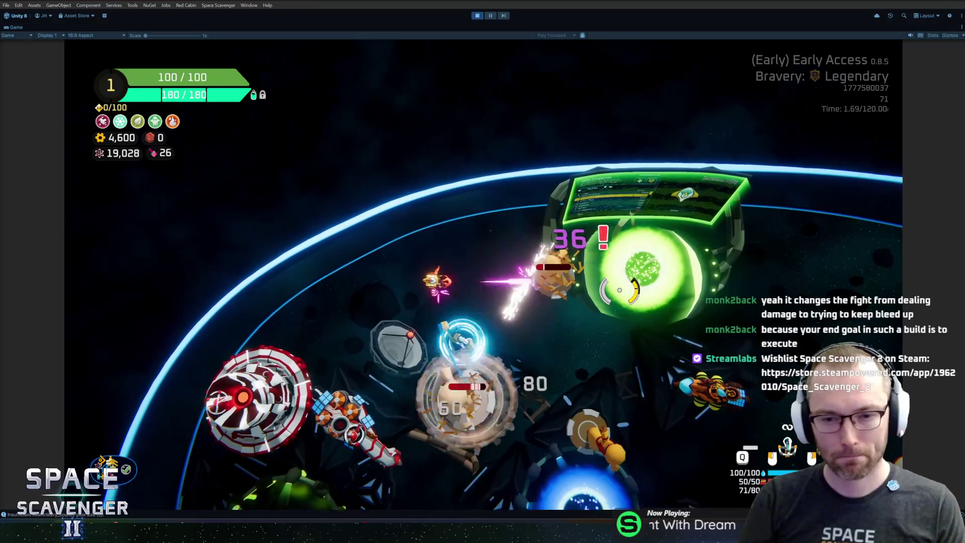
{"action": "key", "text": "s"}
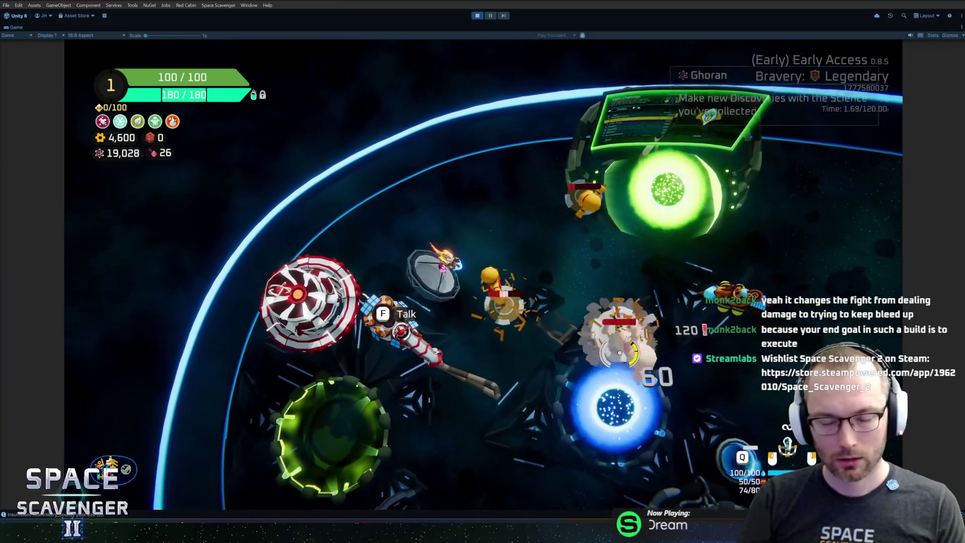
{"action": "key", "text": "d"}
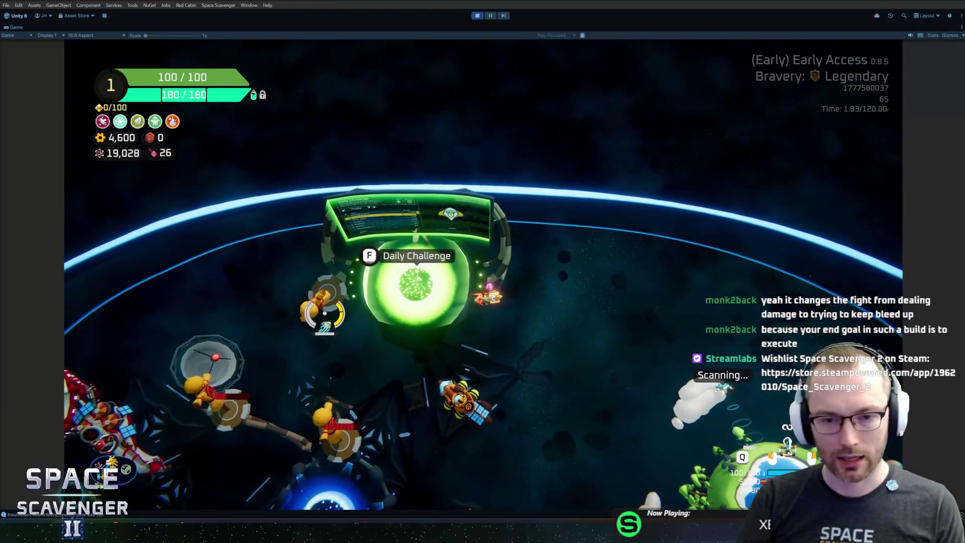
{"action": "key", "text": "s"}
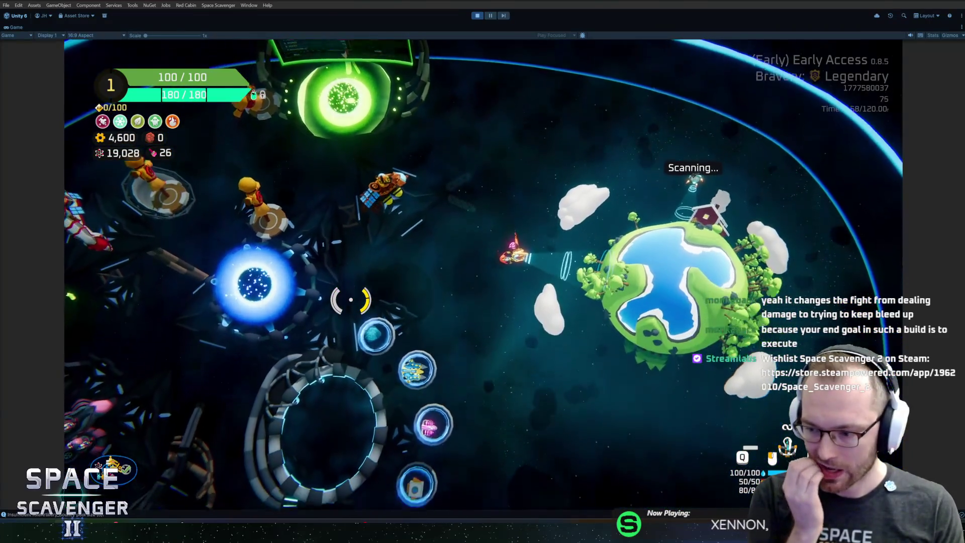
{"action": "key", "text": "a"}
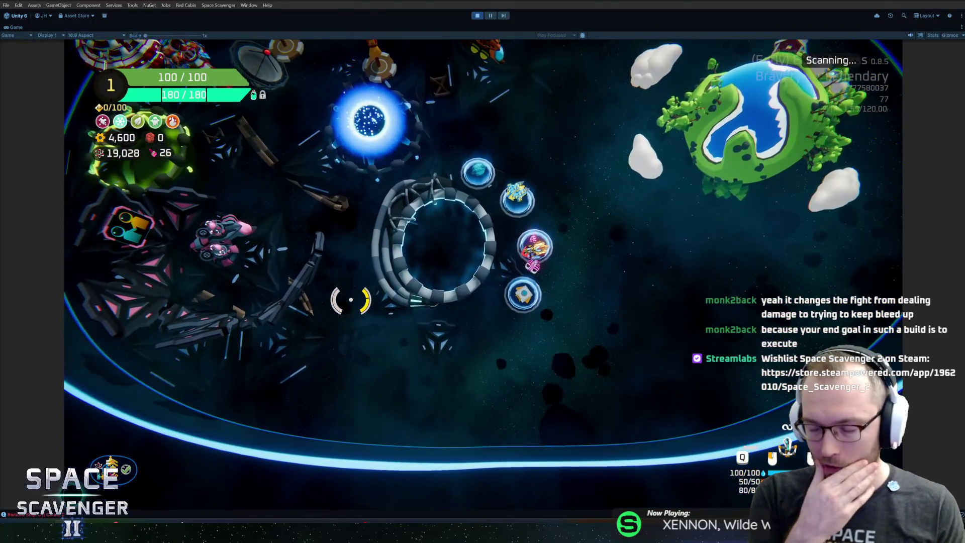
{"action": "key", "text": "a"}
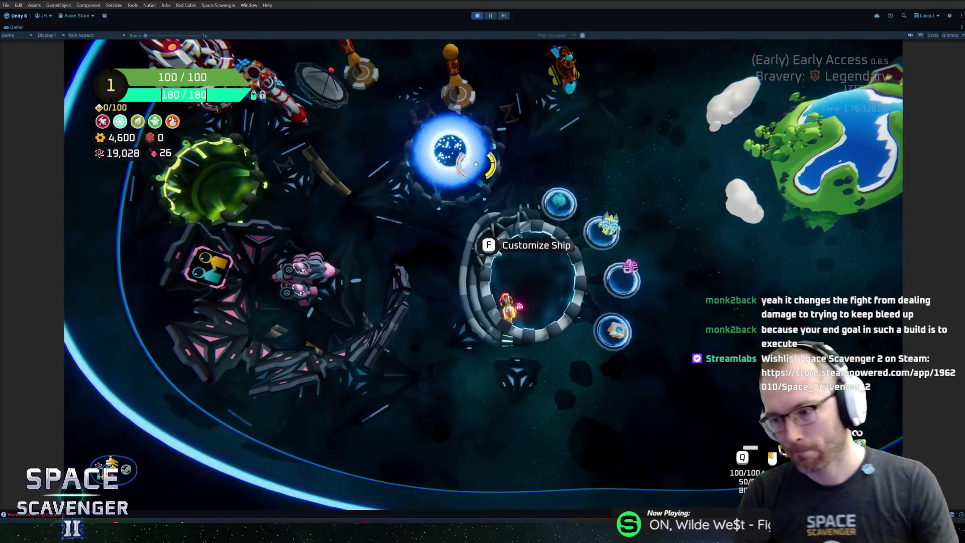
{"action": "key", "text": "a"}
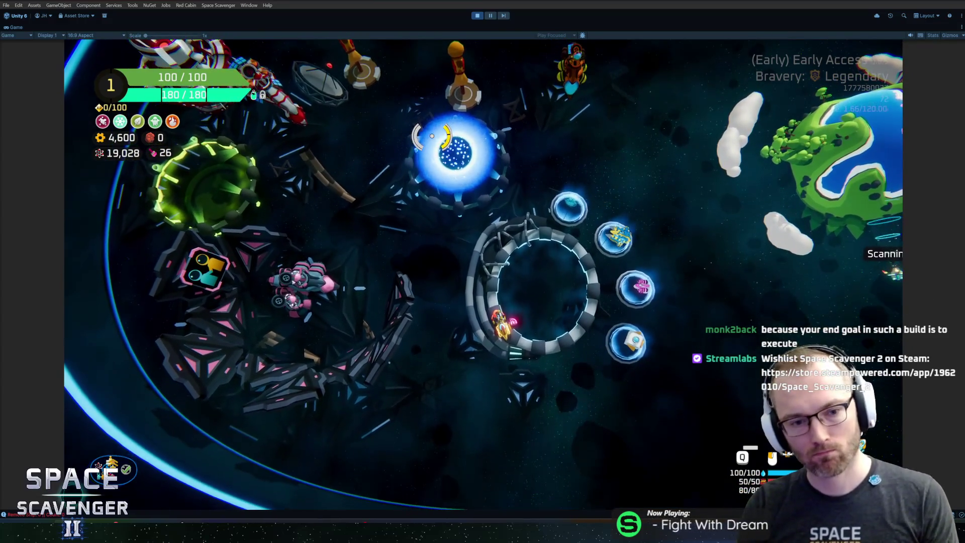
{"action": "key", "text": "w"}
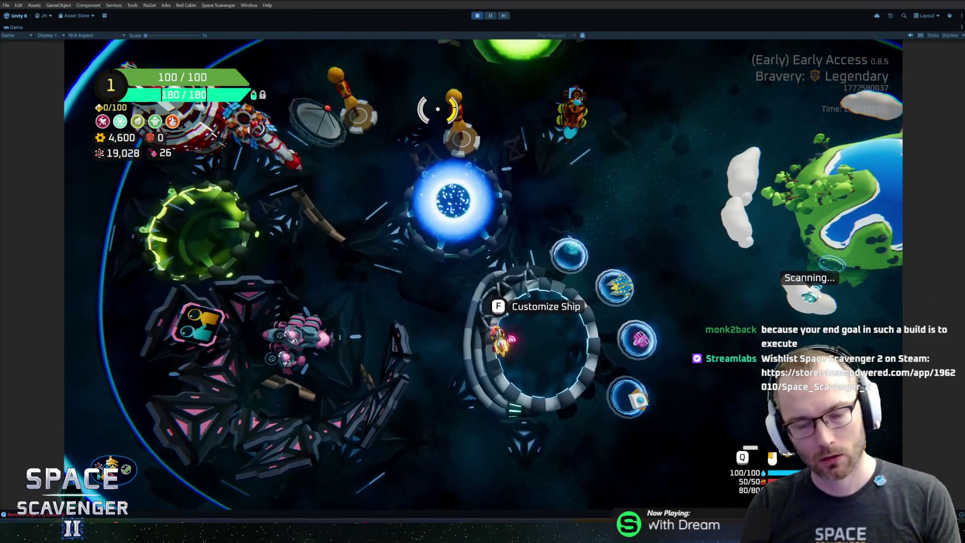
{"action": "key", "text": "d"}
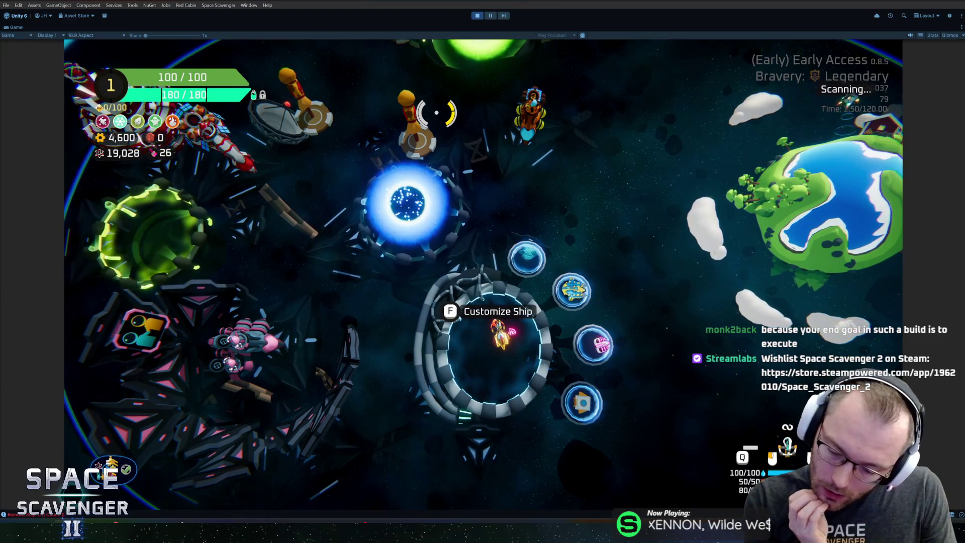
{"action": "key", "text": "s"}
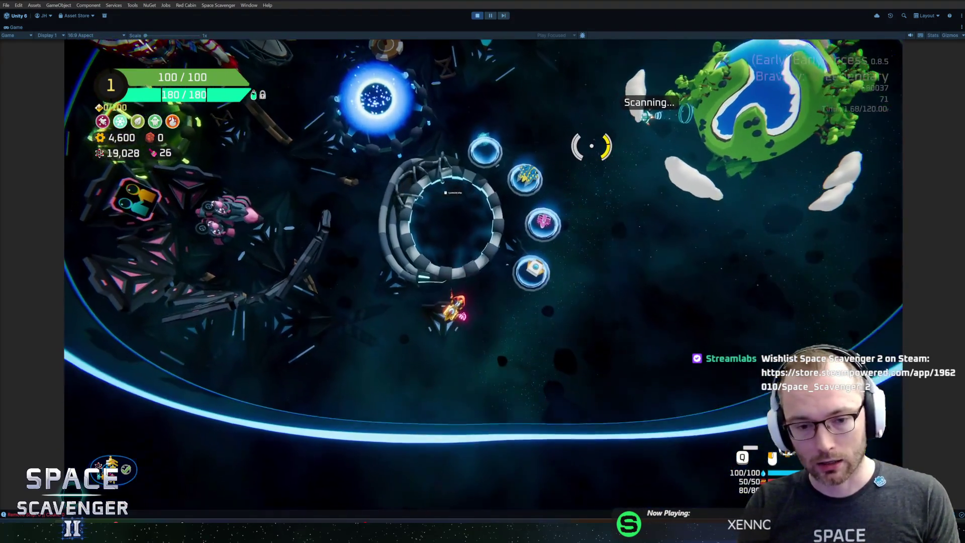
- Run 'spawn rifle' in the debug console, attach the Rifle and check the ship build
{"action": "key", "text": "grave"}
{"action": "type", "text": "spawn rifle"}
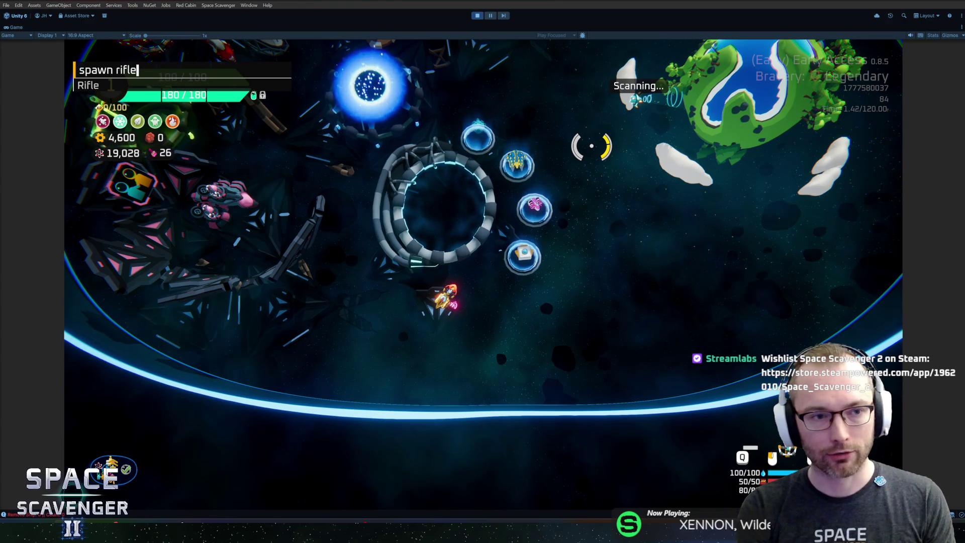
{"action": "key", "text": "Return"}
{"action": "key", "text": "Escape"}
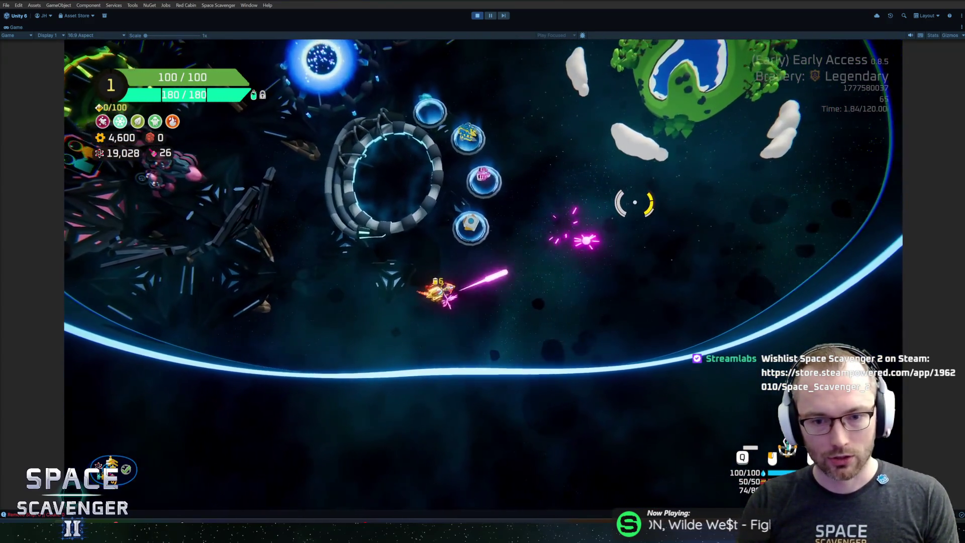
{"action": "key", "text": "Tab"}
{"action": "key", "text": "Escape"}
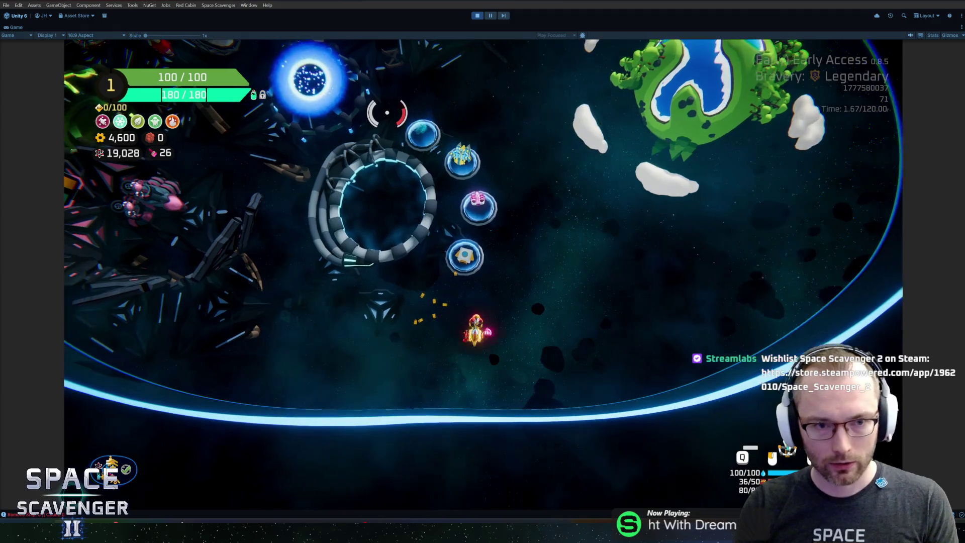
- Reopen the debug console and enter the '#Upgrade' command
{"action": "key", "text": "grave"}
{"action": "type", "text": "#upgrade"}
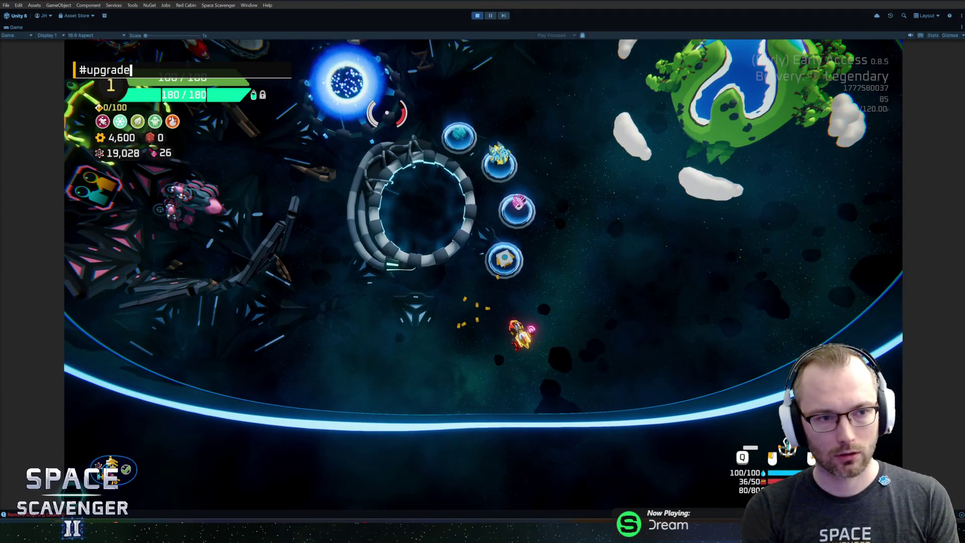
{"action": "key", "text": "BackSpace"}
{"action": "type", "text": "U"}
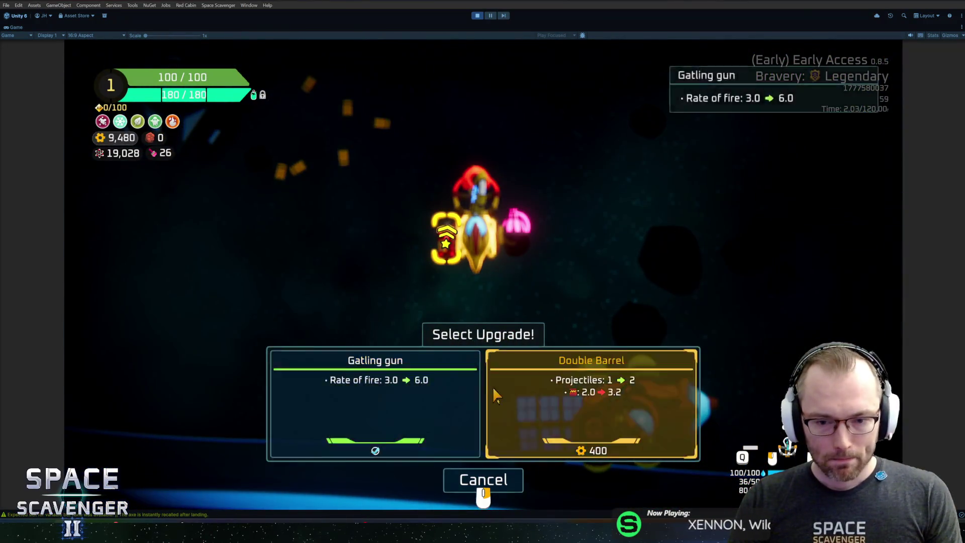
- Pick an upgrade card, dropping gold to 8,800, then stop the play-test
{"action": "left_click", "coordinate": [592, 402]}
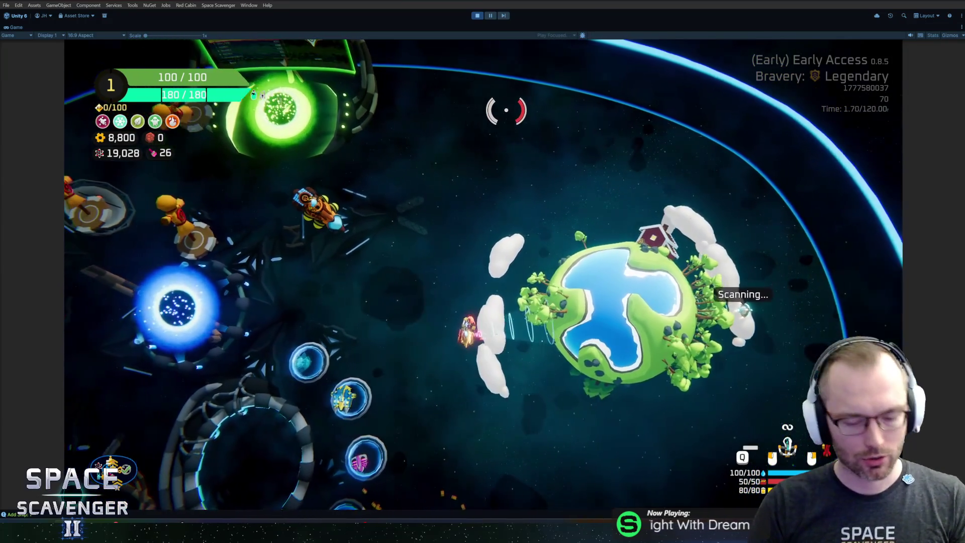
{"action": "key", "text": "ctrl+p"}
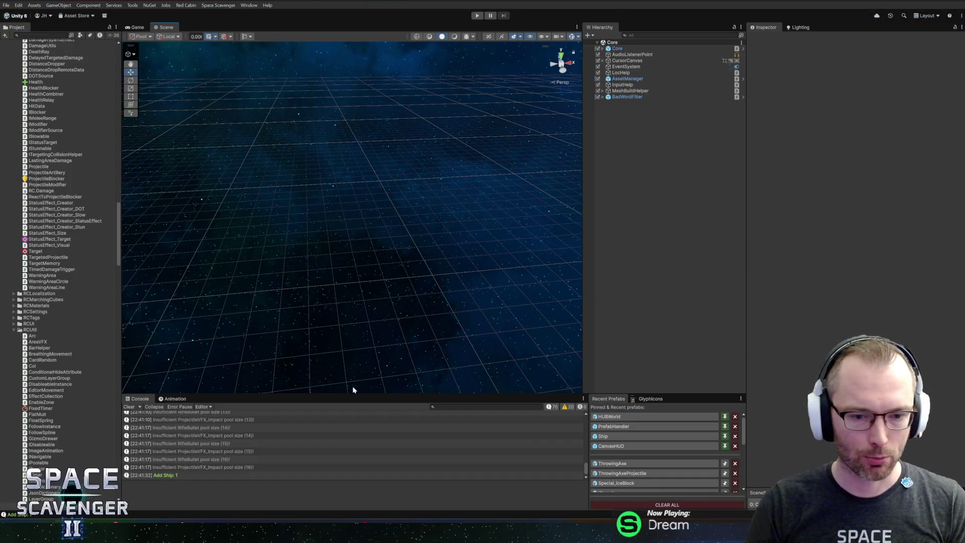
- Drag the Scene/Console splitter upward to enlarge the Console log area
{"action": "left_click_drag", "start_coordinate": [348, 394], "coordinate": [349, 365]}
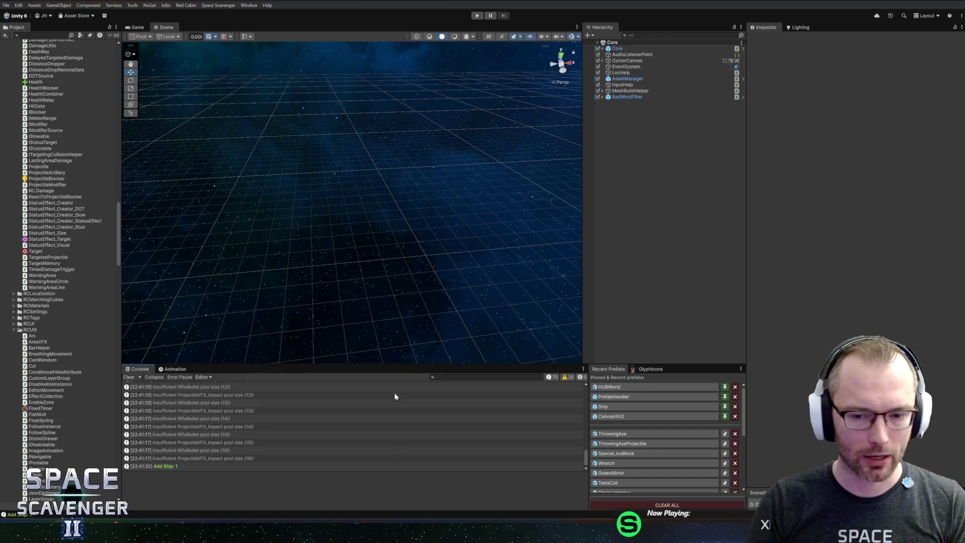
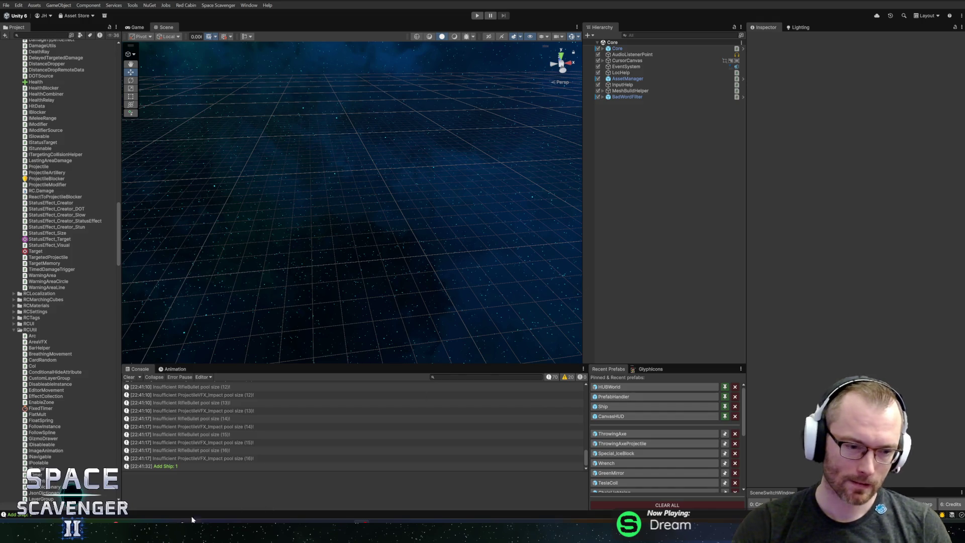
- Review the diffs of the font asset, Localization.csv, Projectile.cs and ActionListener_ThrowingAxe.cs
{"action": "key", "text": "alt+Tab"}
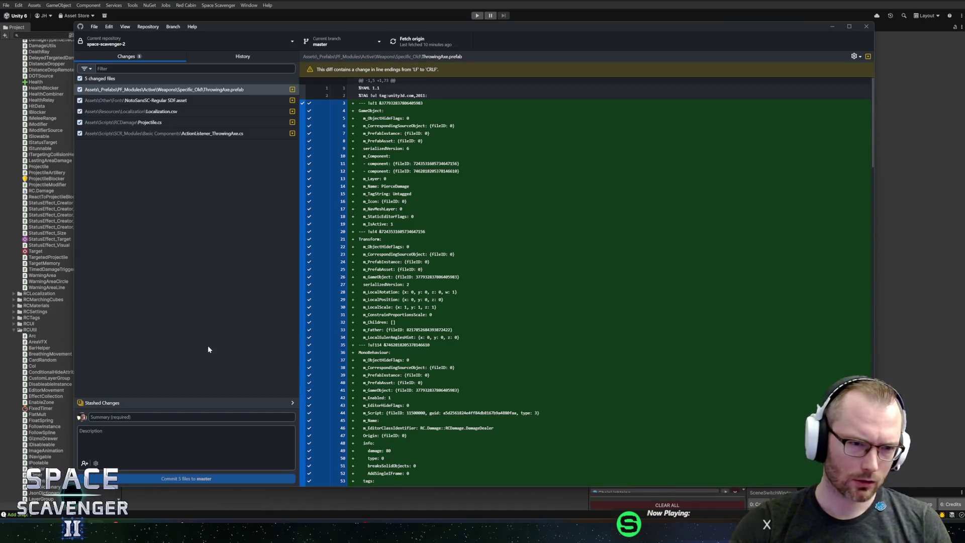
{"action": "left_click", "coordinate": [168, 100]}
{"action": "left_click", "coordinate": [168, 112]}
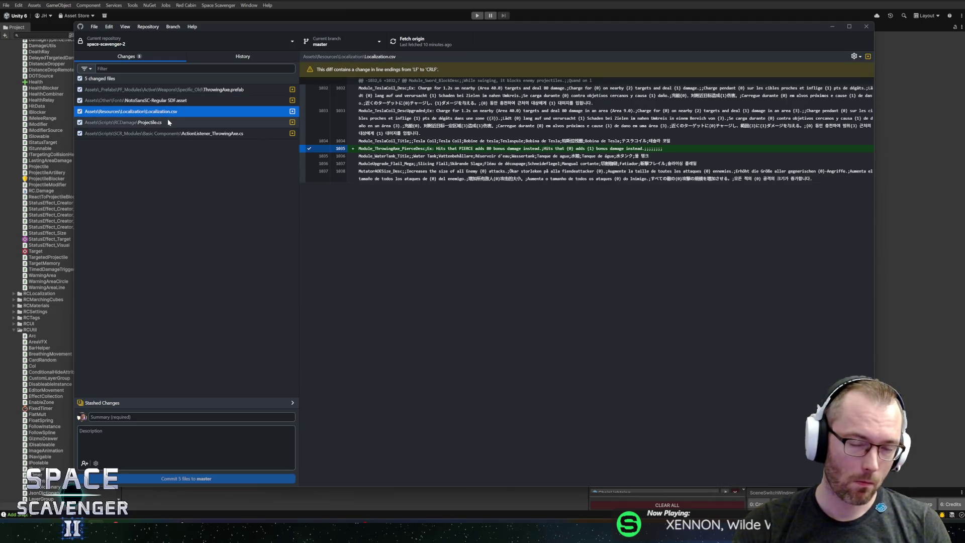
{"action": "left_click", "coordinate": [168, 121]}
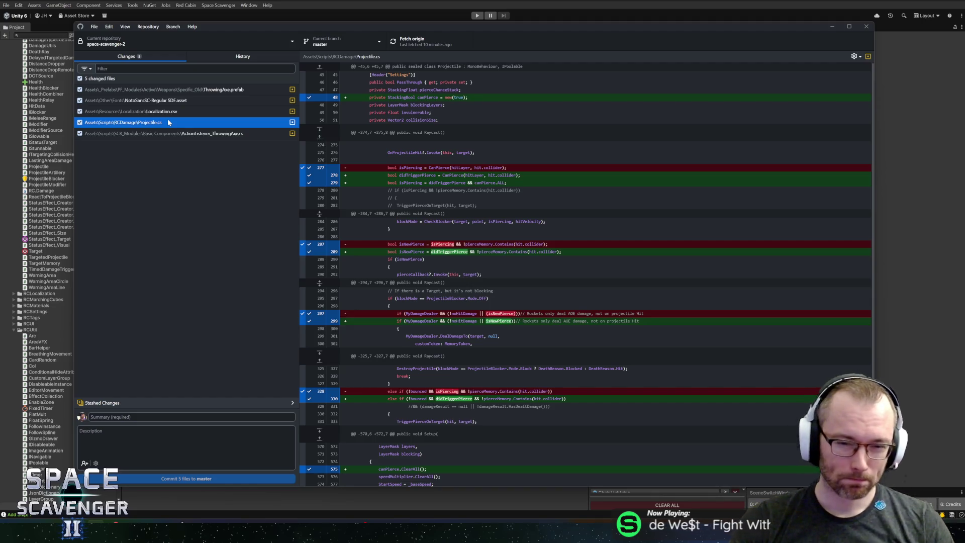
{"action": "left_click", "coordinate": [164, 132]}
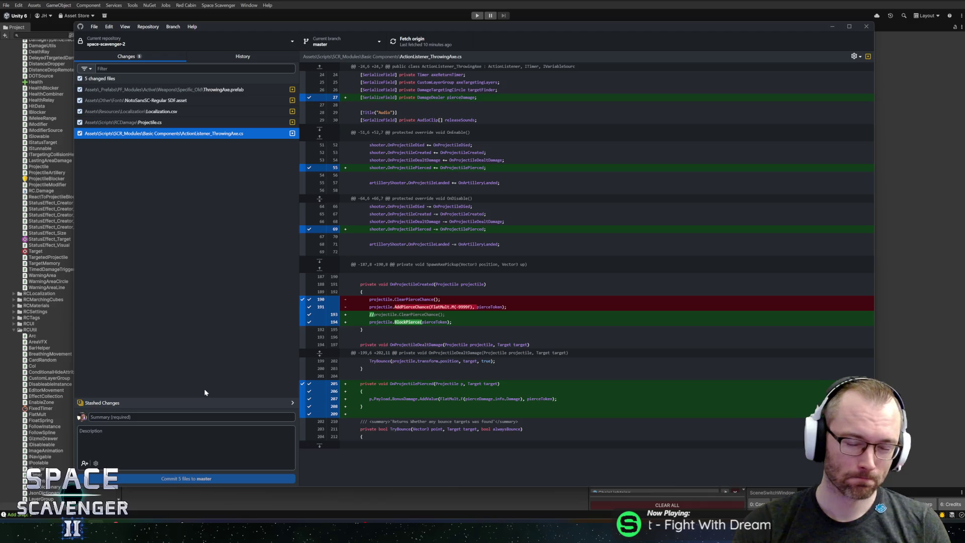
- Commit the five files to master as 'Throwing axe pierce bonus damage' and push to origin
{"action": "left_click", "coordinate": [183, 417]}
{"action": "type", "text": "T"}
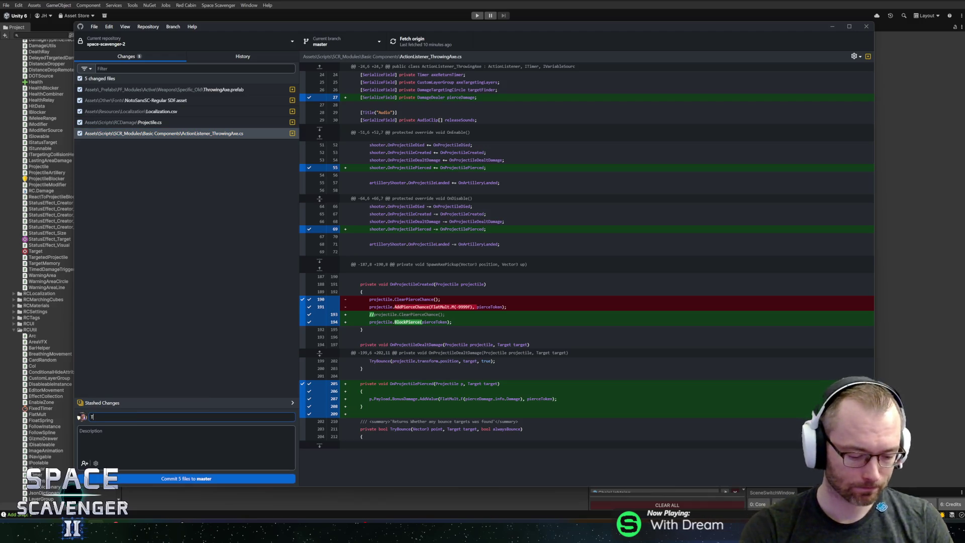
{"action": "type", "text": "hrowing"}
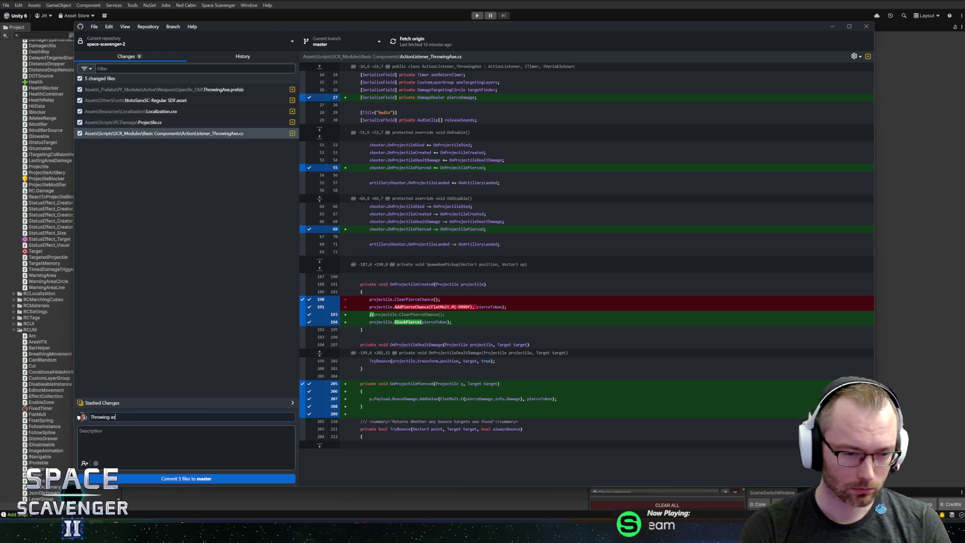
{"action": "type", "text": " axe pierce "}
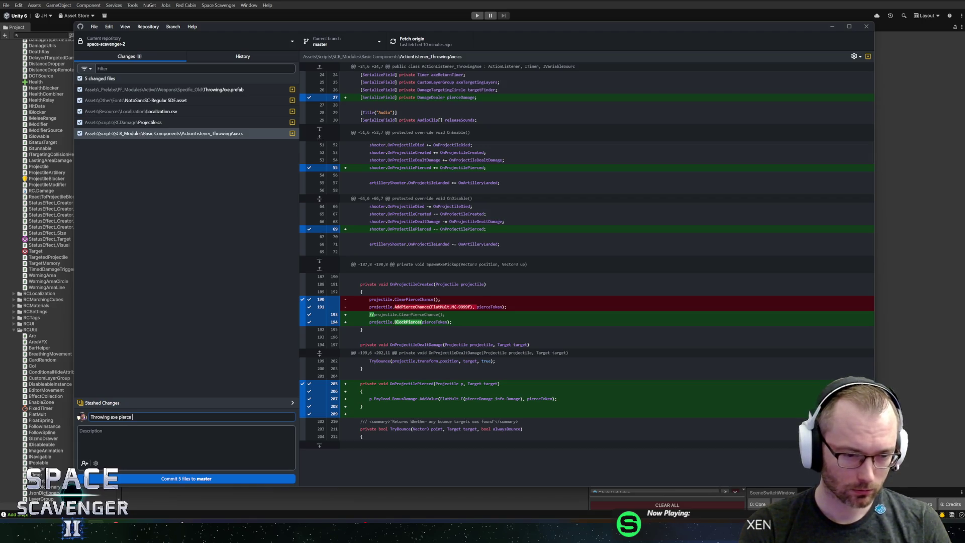
{"action": "type", "text": "bonus damage"}
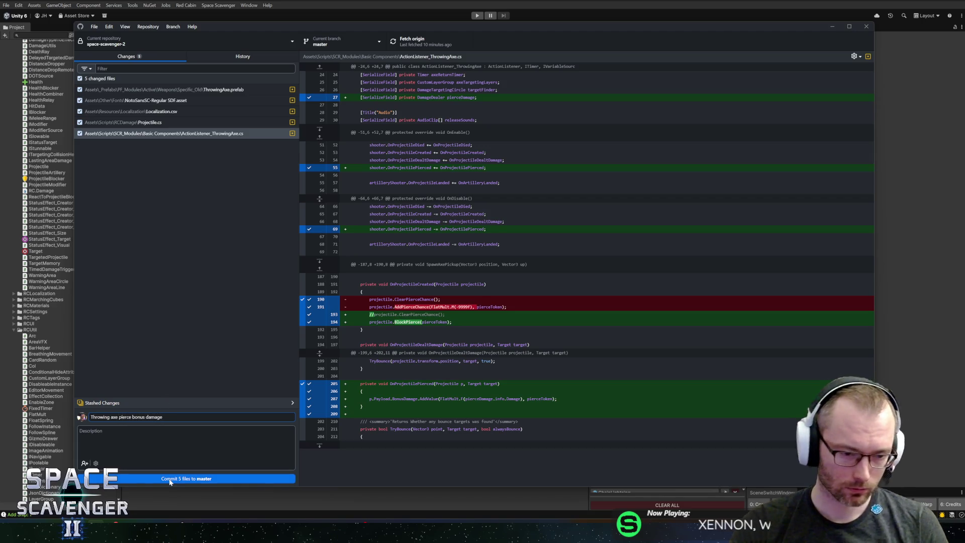
{"action": "left_click", "coordinate": [171, 480]}
{"action": "left_click", "coordinate": [420, 40]}
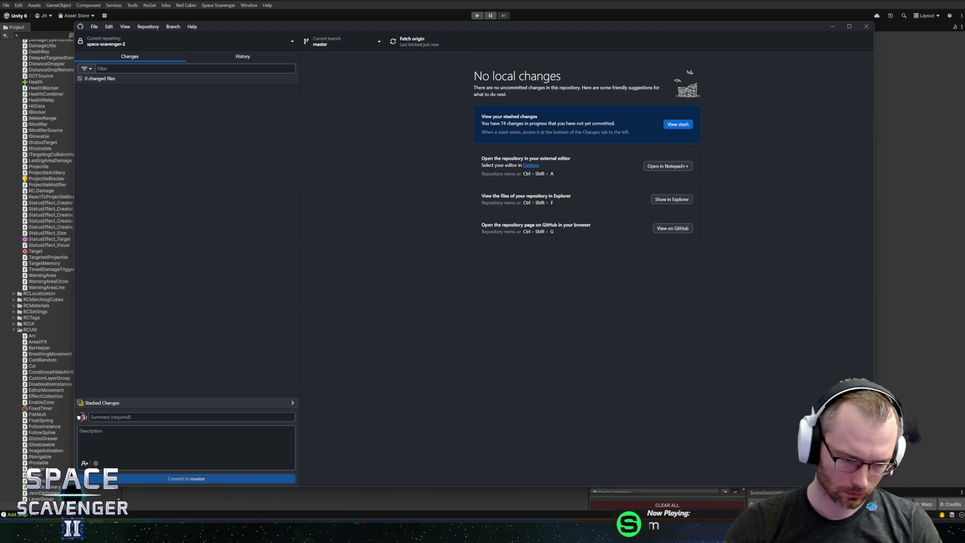
{"action": "left_click", "coordinate": [292, 482]}
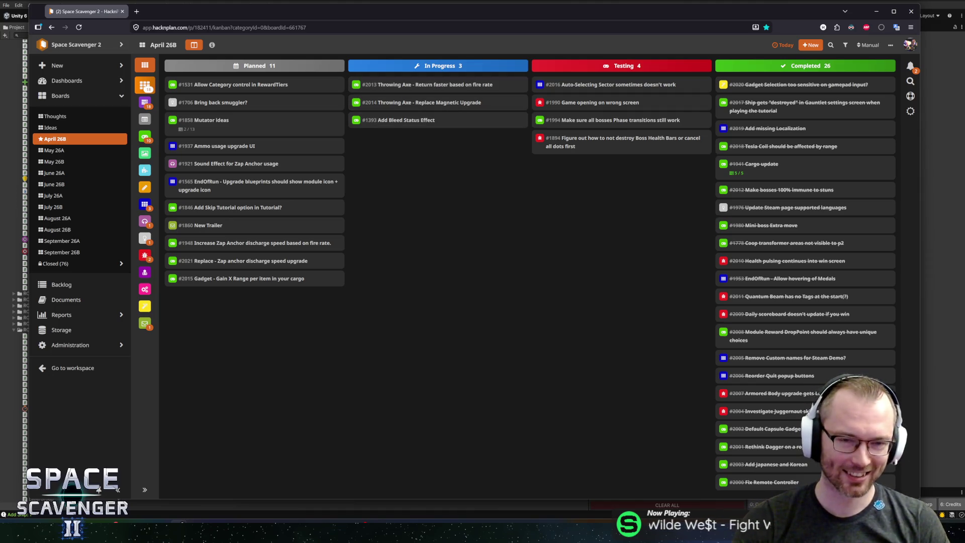
- Leave the HacknPlan board and switch back through Unity to Rider
{"action": "key", "text": "alt+Tab"}
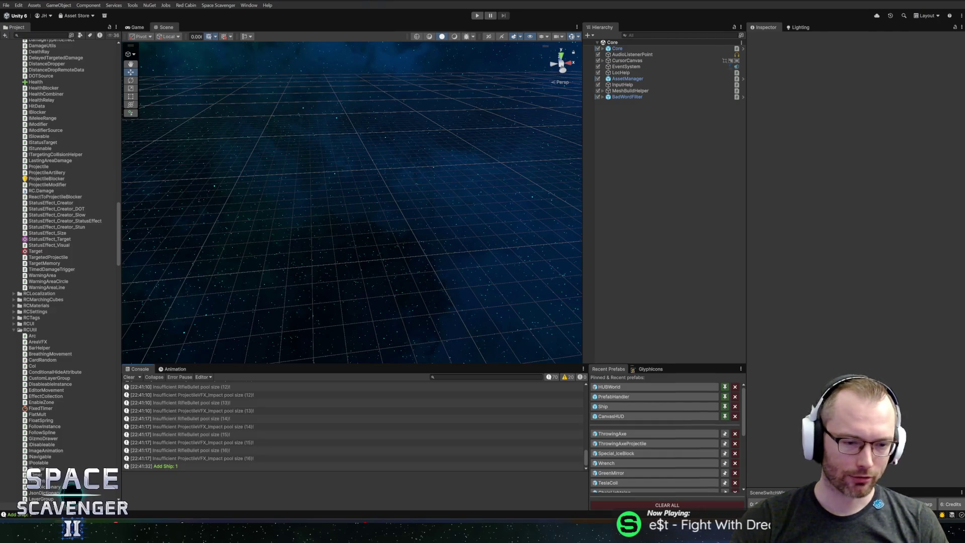
{"action": "key", "text": "alt+Tab"}
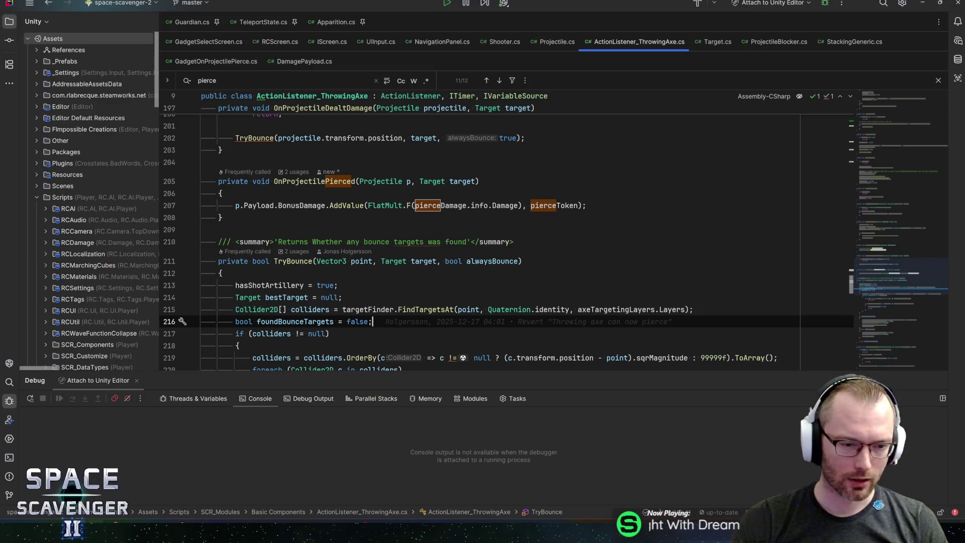
- Return to ActionListener_ThrowingAxe.cs, check the latest pierce method change, then go to the file's top
{"action": "key", "text": "alt+Tab"}
{"action": "key", "text": "alt+Tab"}
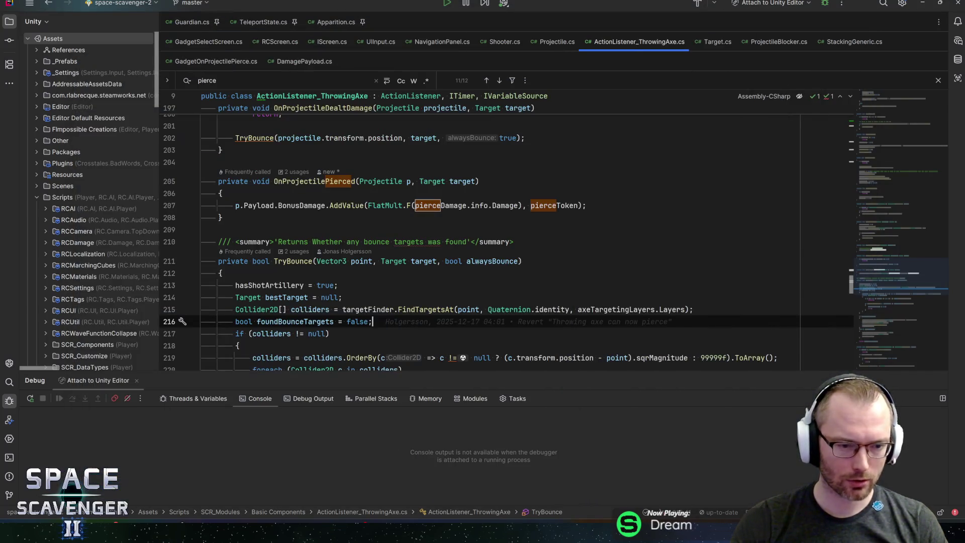
{"action": "key", "text": "alt+Tab"}
{"action": "key", "text": "alt+Tab"}
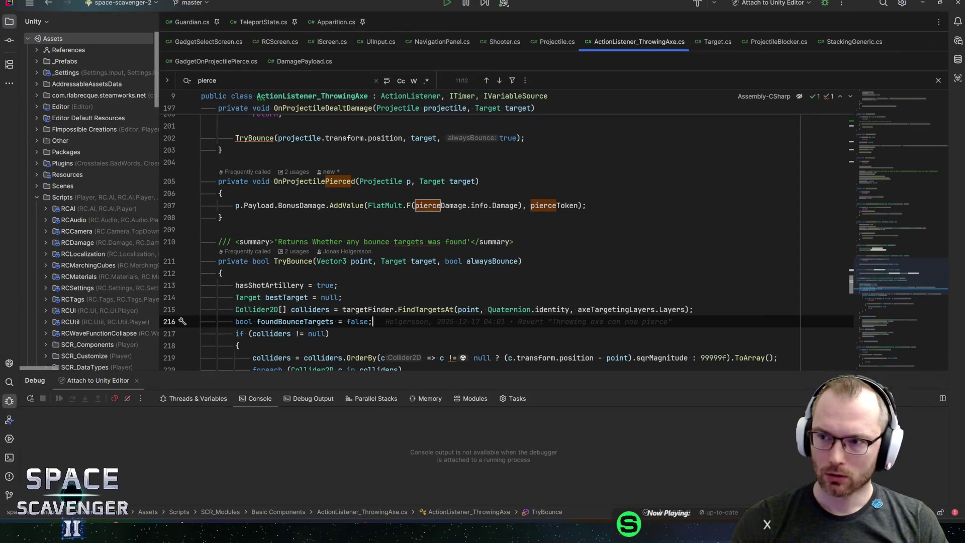
{"action": "left_click", "coordinate": [221, 217]}
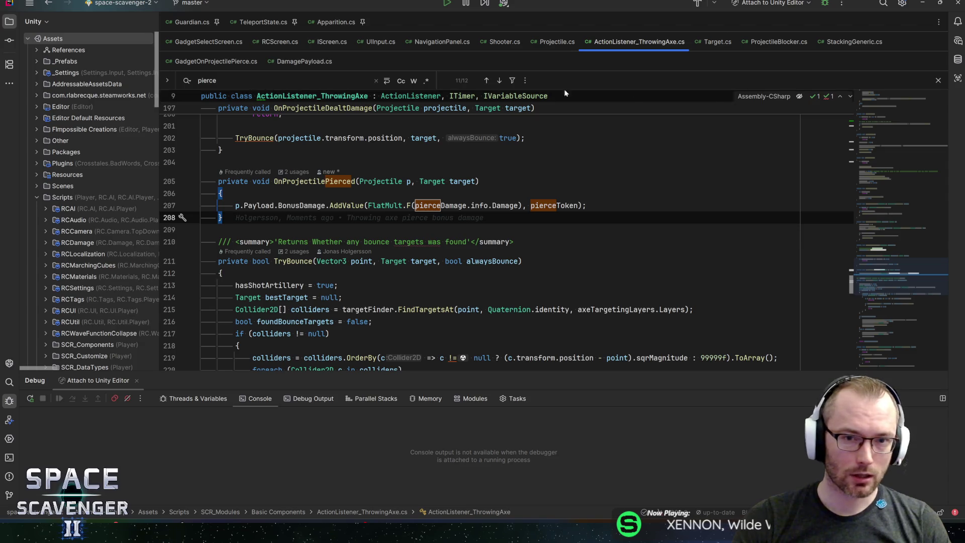
{"action": "left_click", "coordinate": [891, 126]}
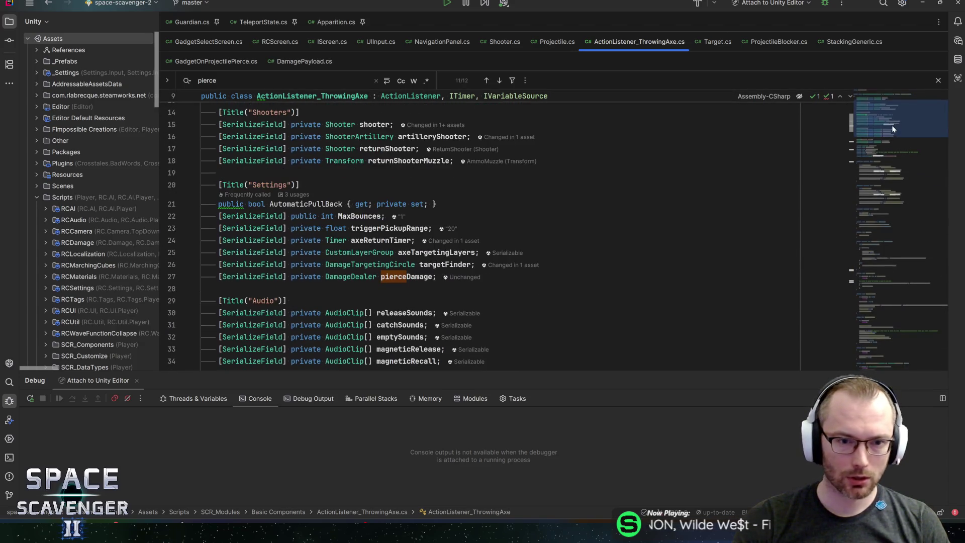
- Search the file for AutomaticPullBack and step through matches to the return timer in SpawnAxePickup
{"action": "double_click", "coordinate": [330, 202]}
{"action": "key", "text": "ctrl+f"}
{"action": "key", "text": "Return"}
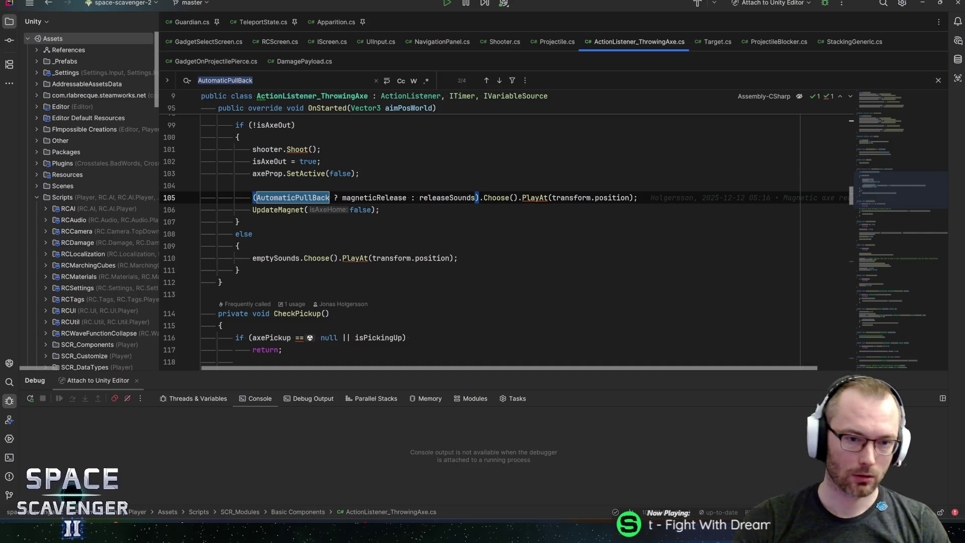
{"action": "scroll", "coordinate": [503, 226], "scroll_direction": "up", "scroll_amount": 3}
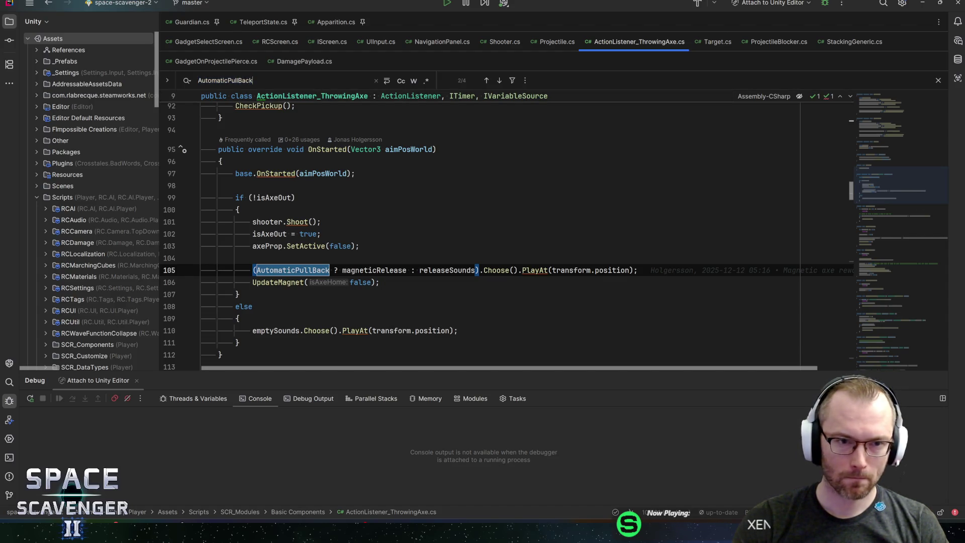
{"action": "key", "text": "Return"}
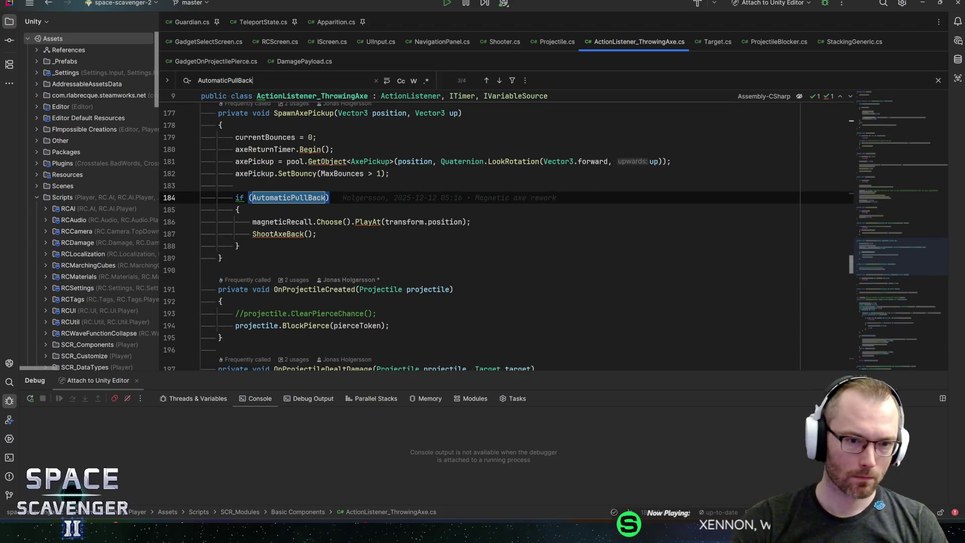
{"action": "scroll", "coordinate": [503, 231], "scroll_direction": "up", "scroll_amount": 1}
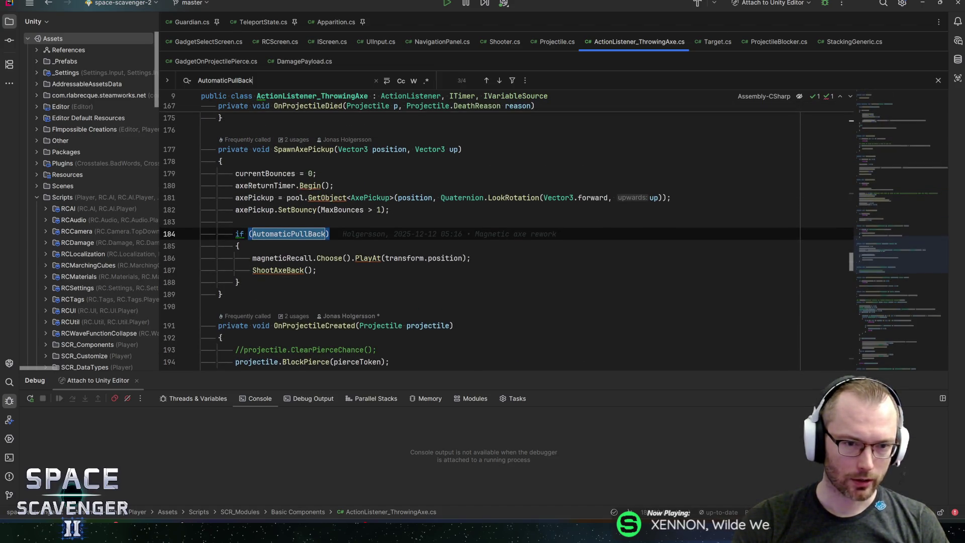
{"action": "double_click", "coordinate": [266, 186]}
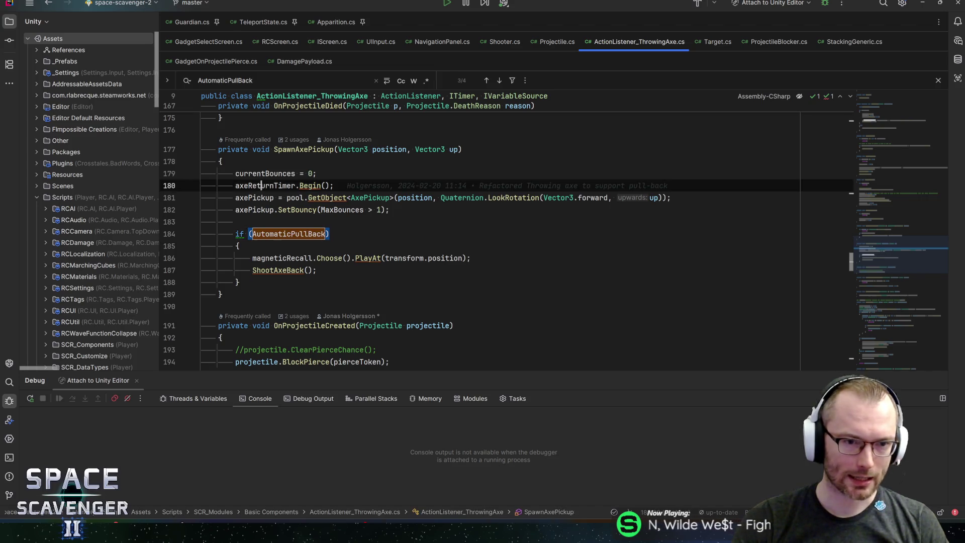
- Insert a new line above the timer start beginning an axeReturnTimer.SetSpeed call
{"action": "key", "text": "ctrl+alt+Return"}
{"action": "type", "text": "axere"}
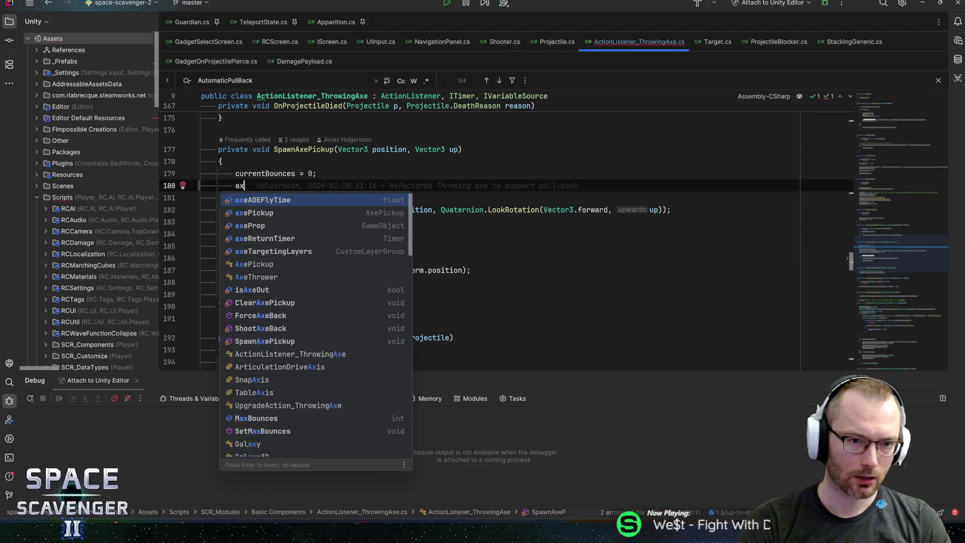
{"action": "key", "text": "Return"}
{"action": "type", "text": ".SetS"}
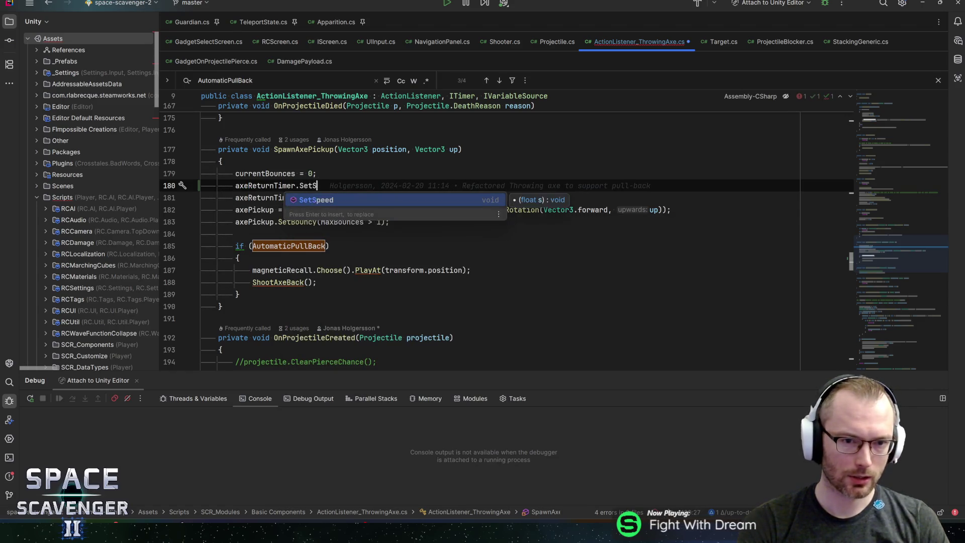
{"action": "key", "text": "Return"}
{"action": "type", "text": "Ship);"}
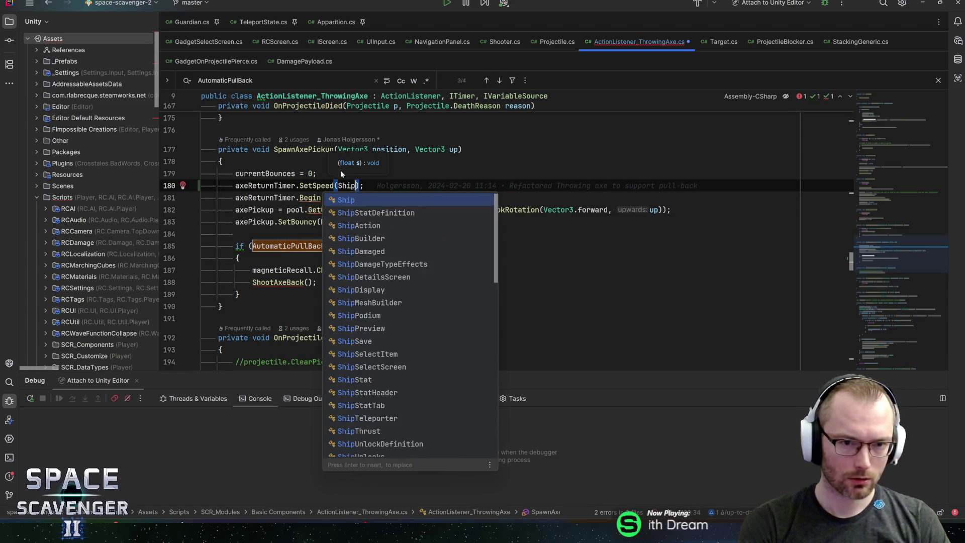
{"action": "key", "text": "BackSpace"}
{"action": "key", "text": "BackSpace"}
{"action": "key", "text": "BackSpace"}
- Pass actionComponent.myModule.Ship.Builder.GetFireRate(null) as the speed and save
{"action": "type", "text": "actio"}
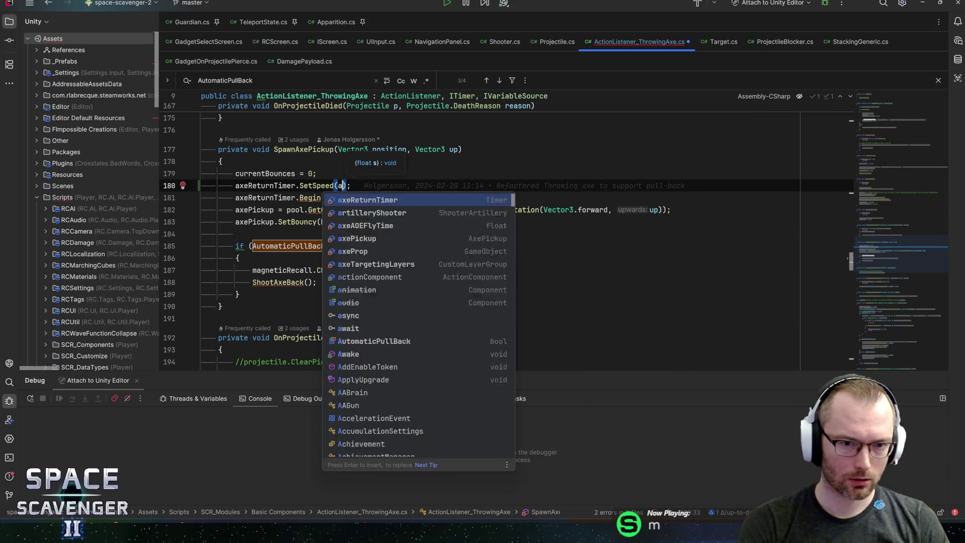
{"action": "key", "text": "Return"}
{"action": "type", "text": ".my"}
{"action": "key", "text": "Return"}
{"action": "type", "text": ".Ship.getfir"}
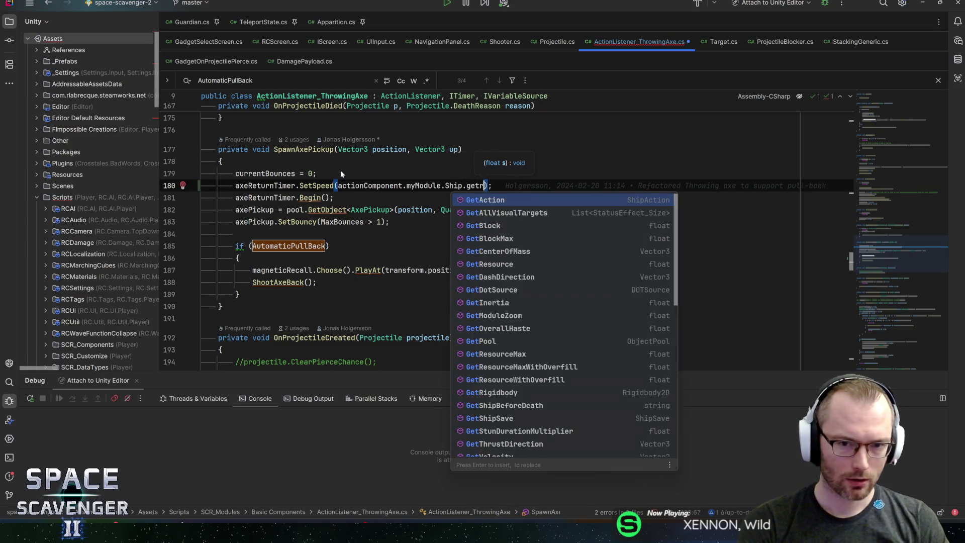
{"action": "key", "text": "BackSpace"}
{"action": "key", "text": "BackSpace"}
{"action": "key", "text": "BackSpace"}
{"action": "type", "text": "Builder."}
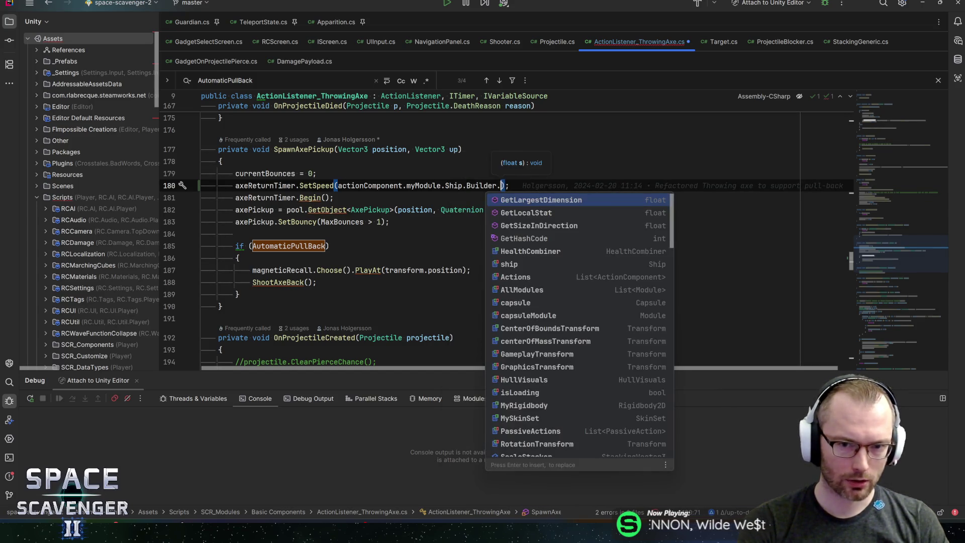
{"action": "type", "text": "getfir"}
{"action": "key", "text": "Return"}
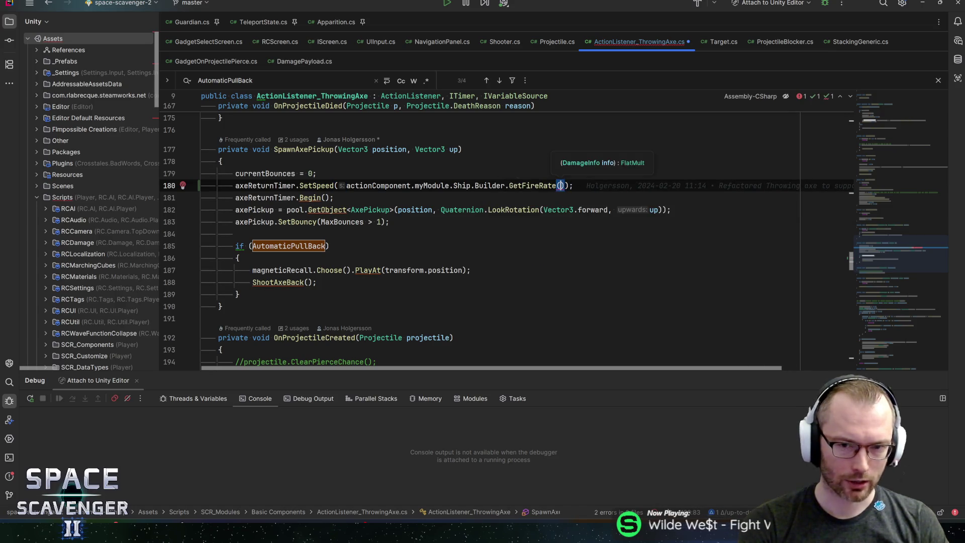
{"action": "type", "text": "null"}
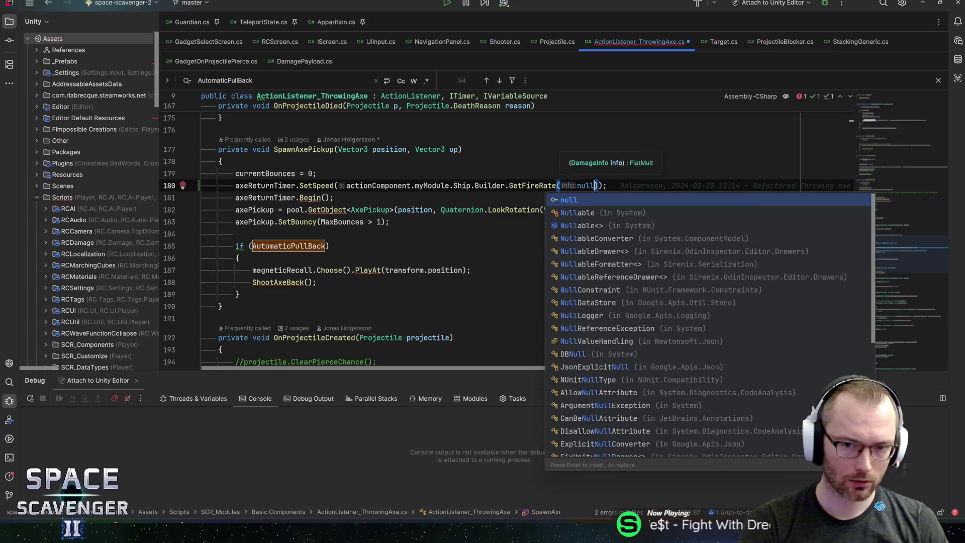
{"action": "key", "text": "End"}
{"action": "key", "text": "ctrl+s"}
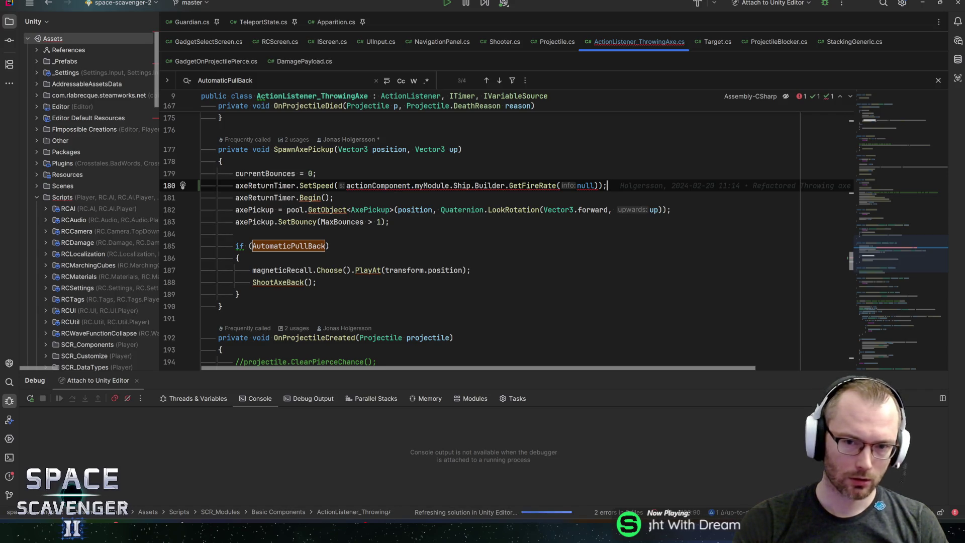
- Append .Combined to the fire-rate argument and save
{"action": "key", "text": "Left"}
{"action": "key", "text": "Left"}
{"action": "type", "text": ".comb"}
{"action": "key", "text": "Return"}
{"action": "key", "text": "End"}
{"action": "key", "text": "ctrl+s"}
- Replace Combined with OneMult in the SetSpeed argument and save the script
{"action": "key", "text": "Down"}
{"action": "double_click", "coordinate": [611, 185]}
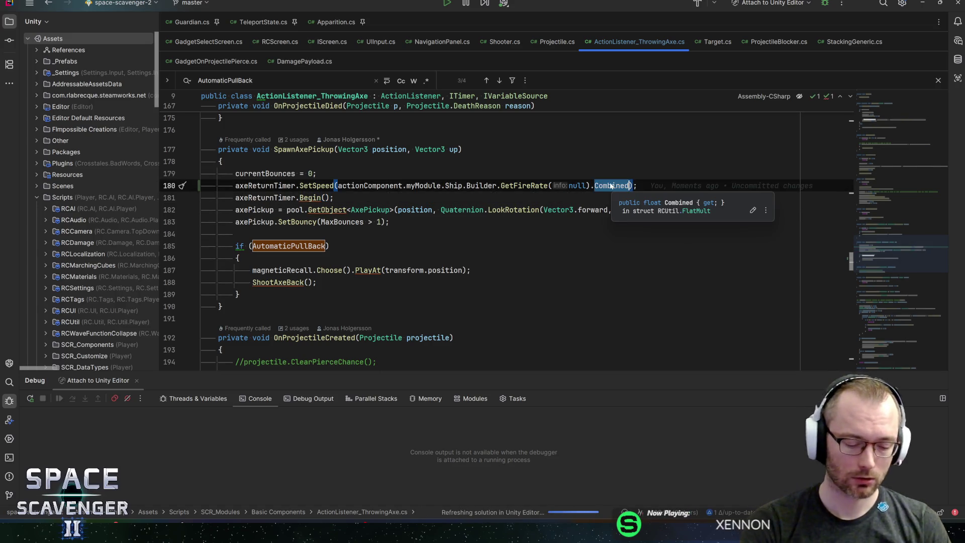
{"action": "type", "text": "one"}
{"action": "key", "text": "Return"}
{"action": "key", "text": "End"}
{"action": "key", "text": "ctrl+s"}
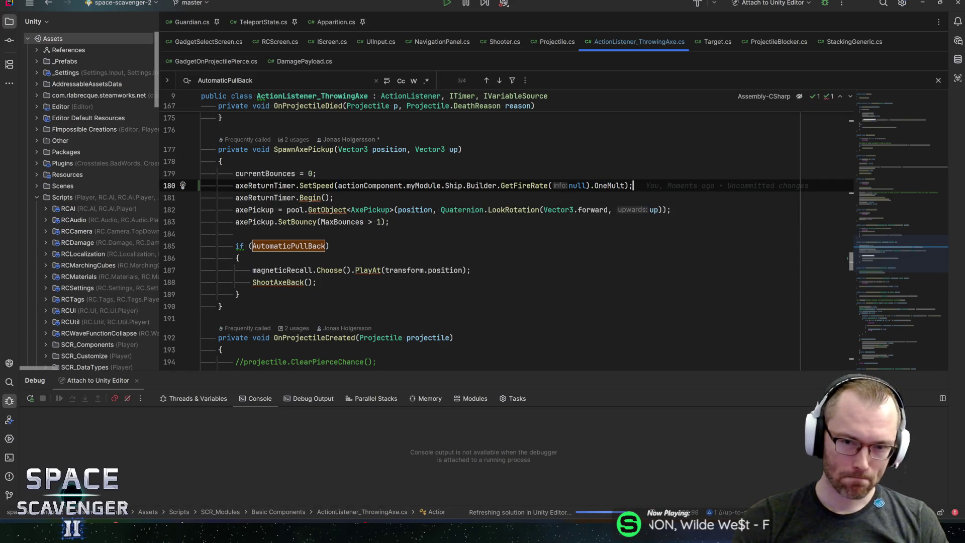
- Find all usages of GetFireRate
{"action": "mouse_move", "coordinate": [525, 186]}
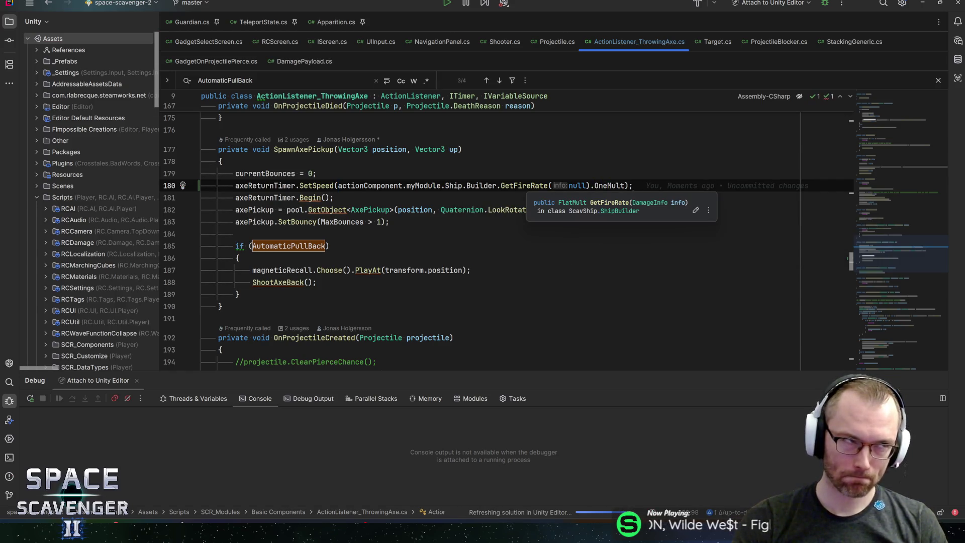
{"action": "left_click", "coordinate": [524, 185]}
{"action": "key", "text": "alt+F7"}
{"action": "scroll", "coordinate": [253, 452], "scroll_direction": "down", "scroll_amount": 1}
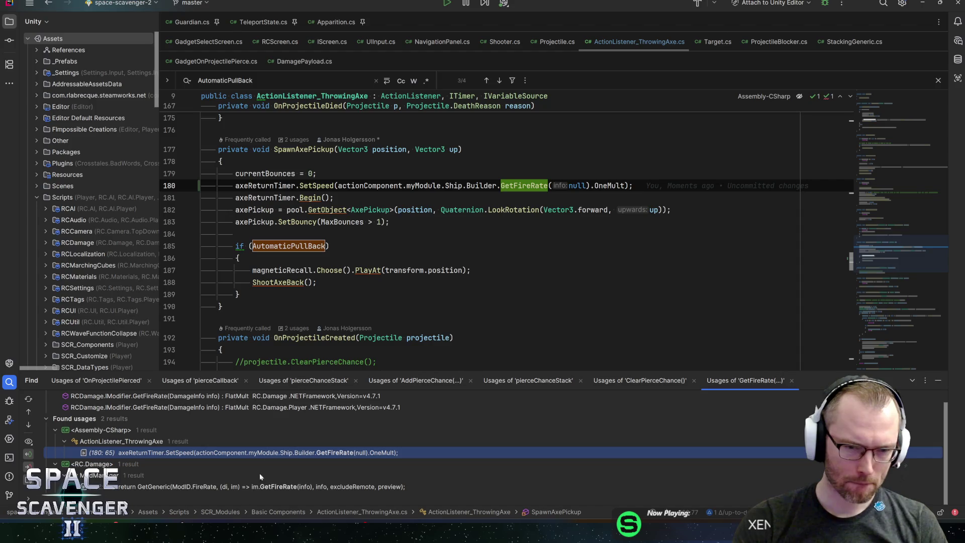
- Open the ActionListener_Zapper class by name, then go back to the throwing axe script
{"action": "left_click", "coordinate": [495, 185]}
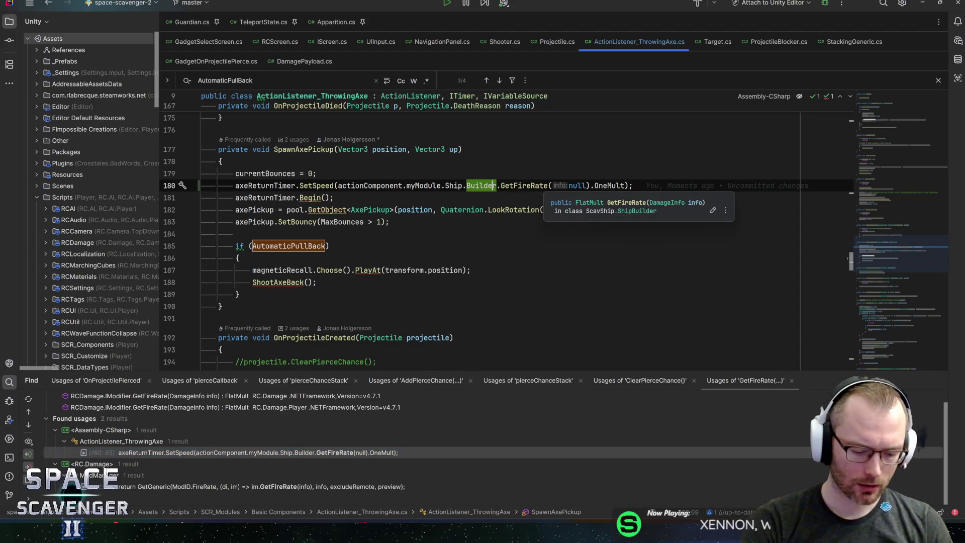
{"action": "key", "text": "ctrl+n"}
{"action": "type", "text": "tesla"}
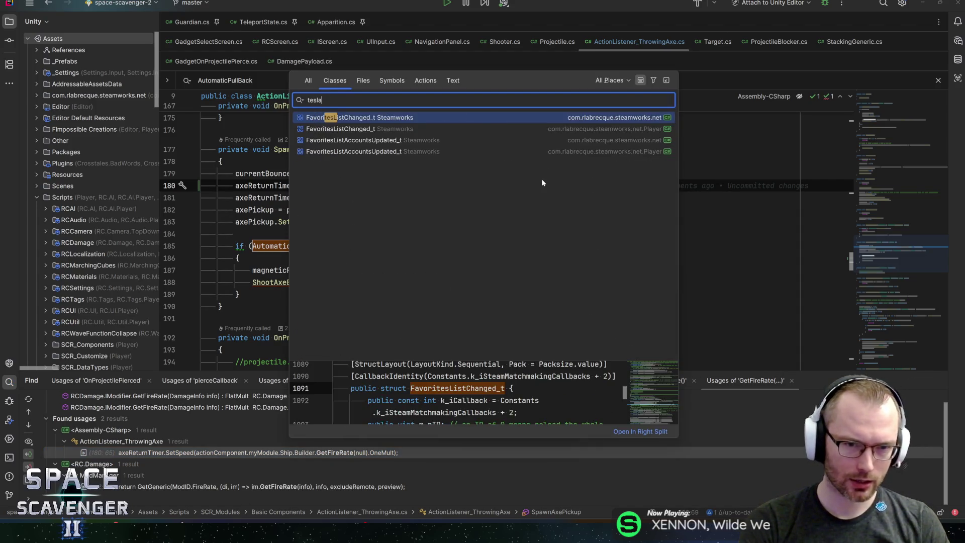
{"action": "key", "text": "BackSpace"}
{"action": "key", "text": "BackSpace"}
{"action": "key", "text": "BackSpace"}
{"action": "type", "text": "zapper"}
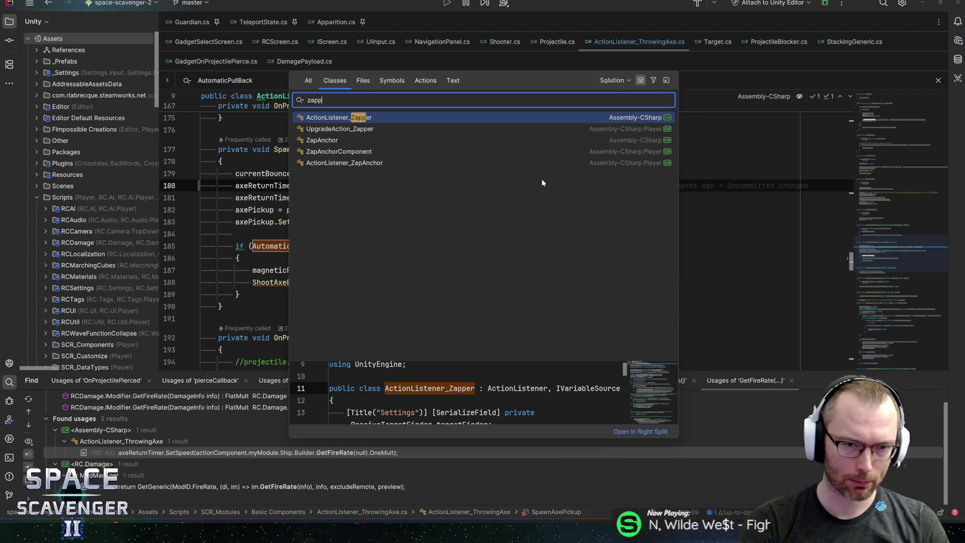
{"action": "key", "text": "Down"}
{"action": "key", "text": "Up"}
{"action": "key", "text": "Return"}
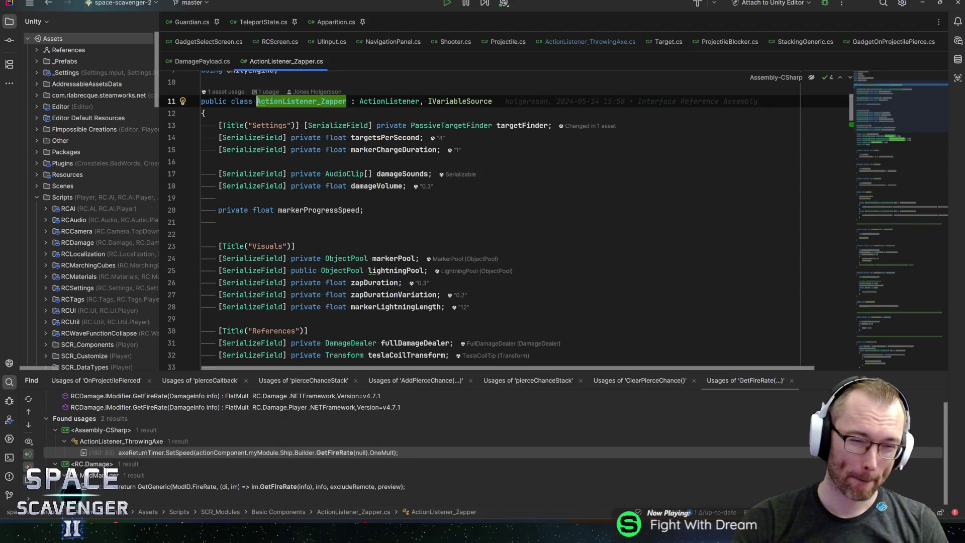
{"action": "key", "text": "ctrl+minus"}
{"action": "key", "text": "ctrl+minus"}
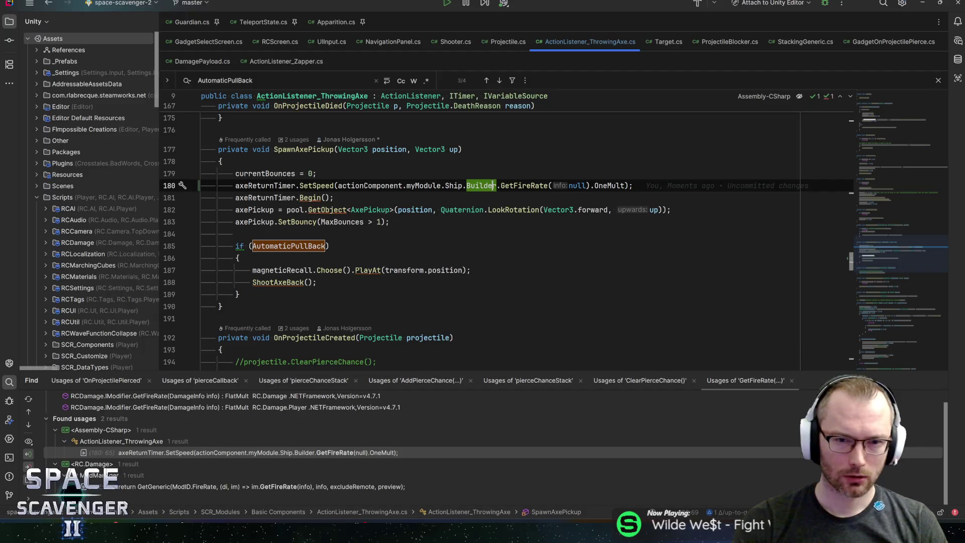
- Replace the myModule.Ship.Builder.GetFireRate(null).OneMult chain with actionComponent.GetCurrentFireRate()
{"action": "key", "text": "ctrl+shift+Right"}
{"action": "key", "text": "ctrl+shift+Right"}
{"action": "key", "text": "ctrl+shift+Right"}
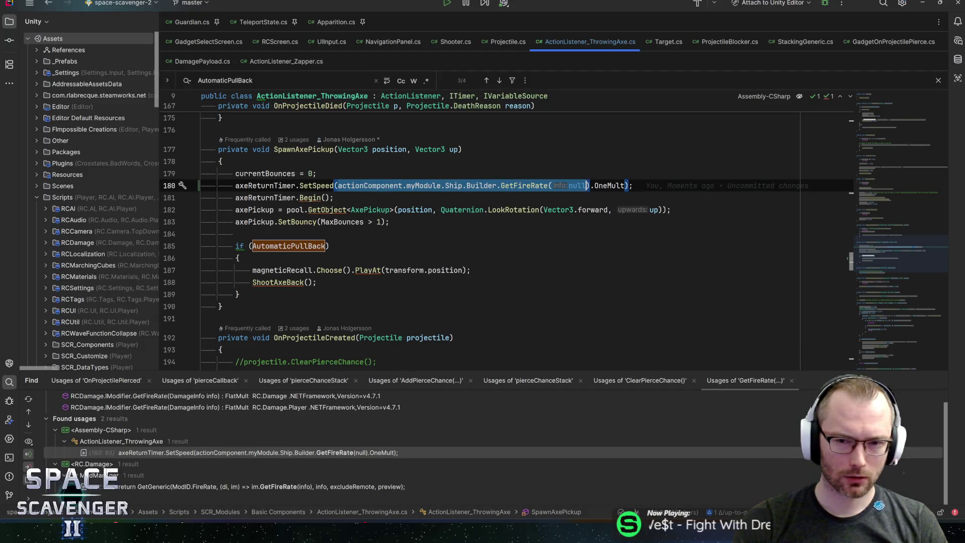
{"action": "mouse_move", "coordinate": [610, 186]}
{"action": "key", "text": "ctrl+shift+w"}
{"action": "key", "text": "ctrl+shift+w"}
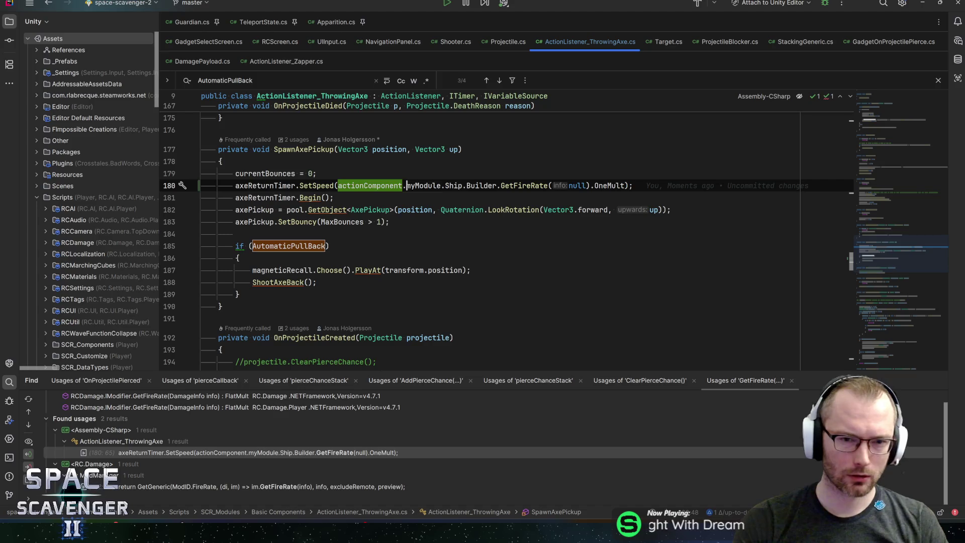
{"action": "key", "text": "Right"}
{"action": "key", "text": "Right"}
{"action": "key", "text": "ctrl+shift+Right"}
{"action": "key", "text": "ctrl+shift+Right"}
{"action": "key", "text": "ctrl+shift+Right"}
{"action": "key", "text": "ctrl+shift+Right"}
{"action": "key", "text": "ctrl+shift+Right"}
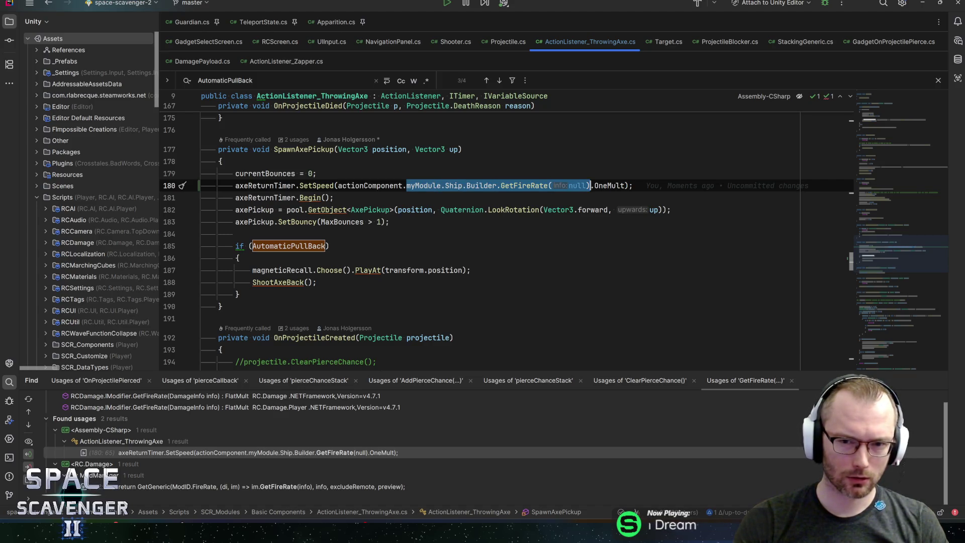
{"action": "type", "text": "GetCurr"}
{"action": "key", "text": "Return"}
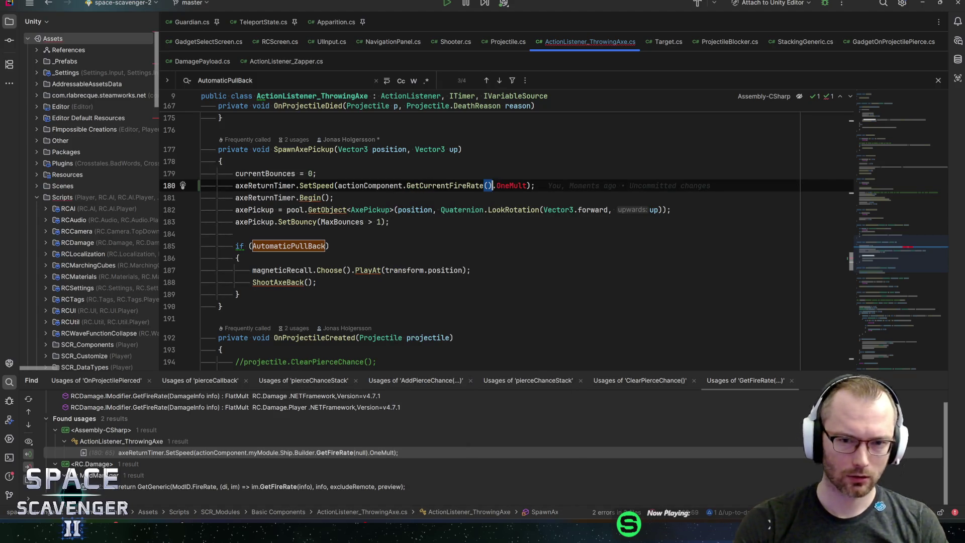
{"action": "key", "text": "Right"}
{"action": "key", "text": "ctrl+shift+Right"}
{"action": "key", "text": "ctrl+shift+Right"}
{"action": "key", "text": "Delete"}
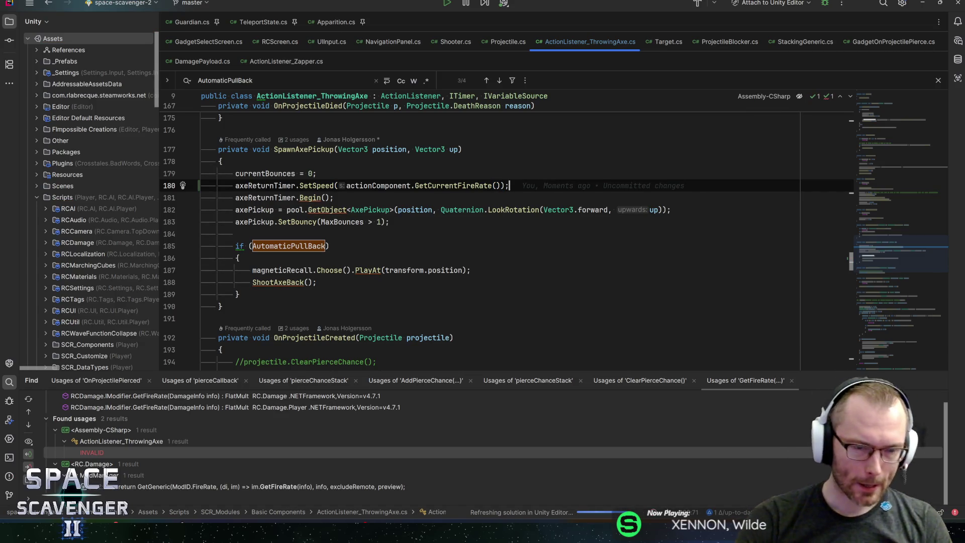
{"action": "left_click", "coordinate": [333, 198]}
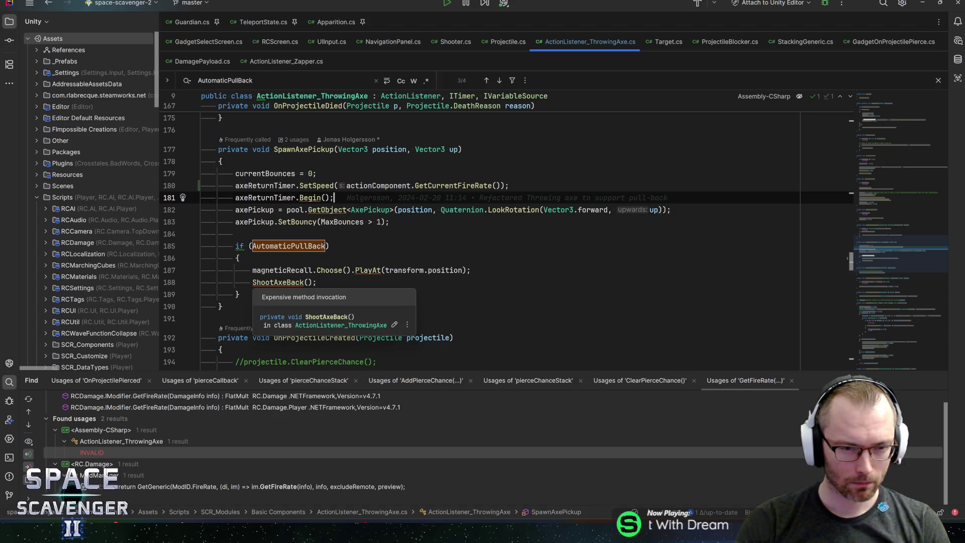
{"action": "left_click", "coordinate": [278, 282]}
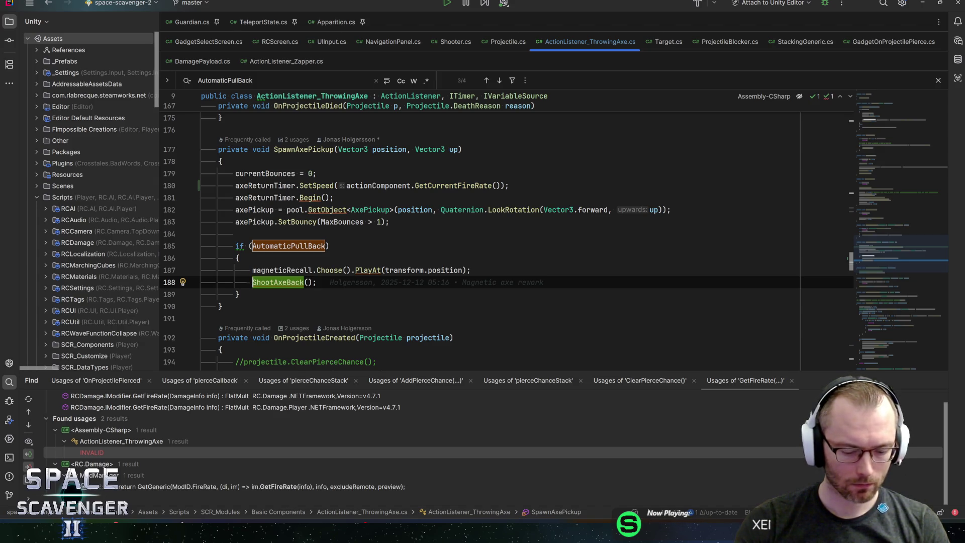
- Comment out the ShootAxeBack(); call on line 188 in the AutomaticPullBack branch
{"action": "key", "text": "ctrl+slash"}
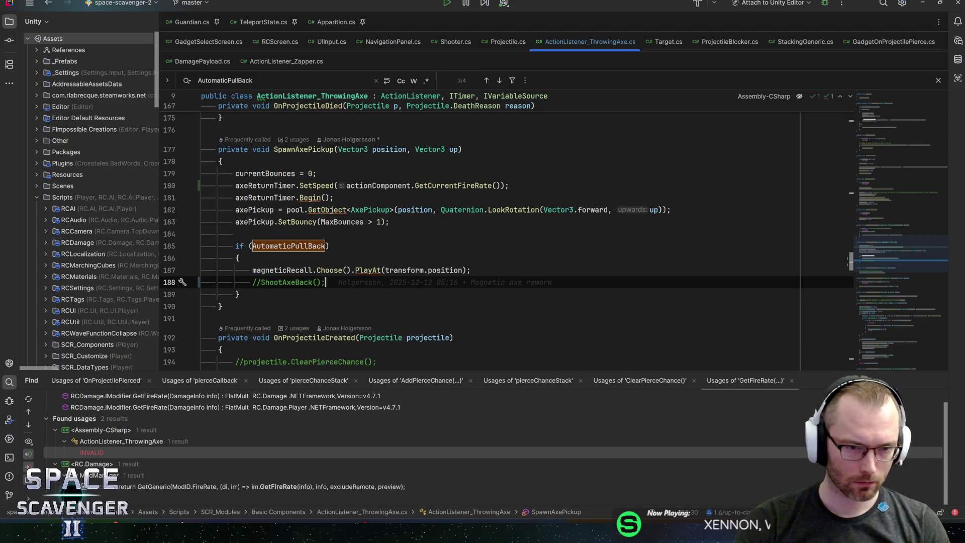
{"action": "left_click", "coordinate": [239, 246]}
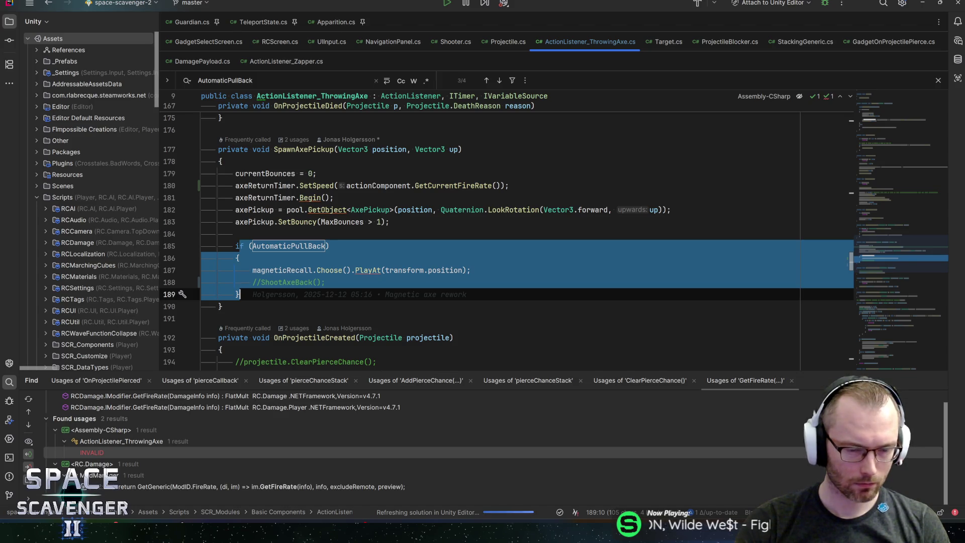
{"action": "left_click", "coordinate": [238, 294]}
{"action": "left_click", "coordinate": [326, 282]}
{"action": "scroll", "coordinate": [503, 231], "scroll_direction": "down", "scroll_amount": 3}
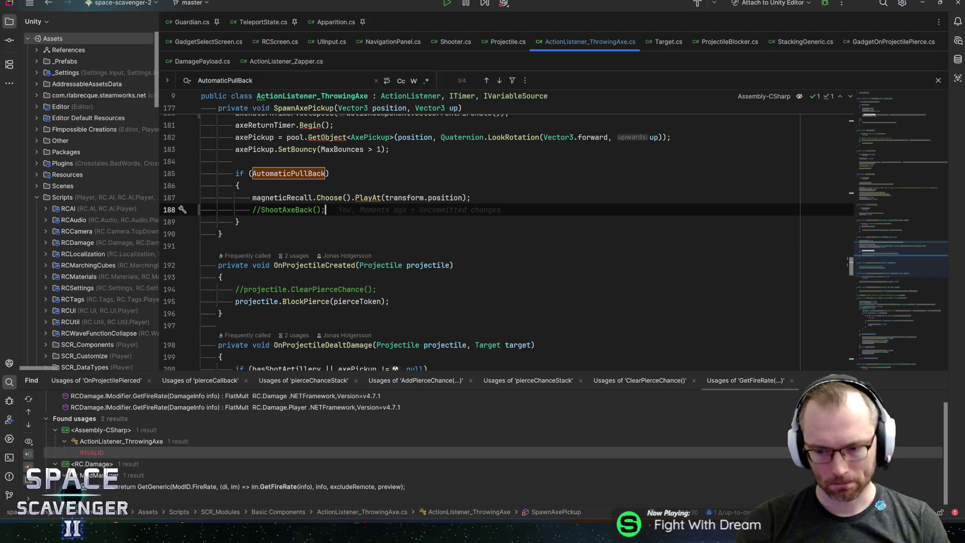
{"action": "scroll", "coordinate": [177, 242], "scroll_direction": "up", "scroll_amount": 2}
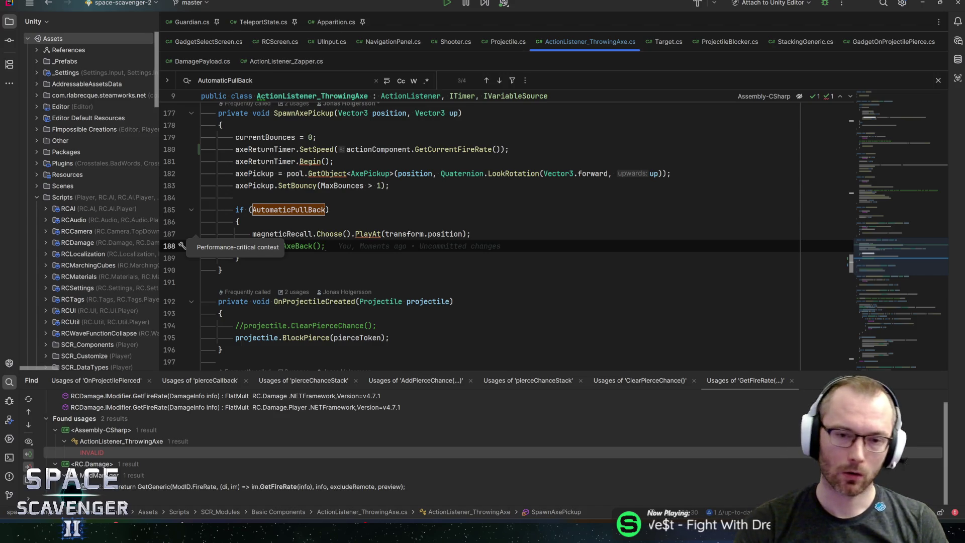
{"action": "key", "text": "ctrl+z"}
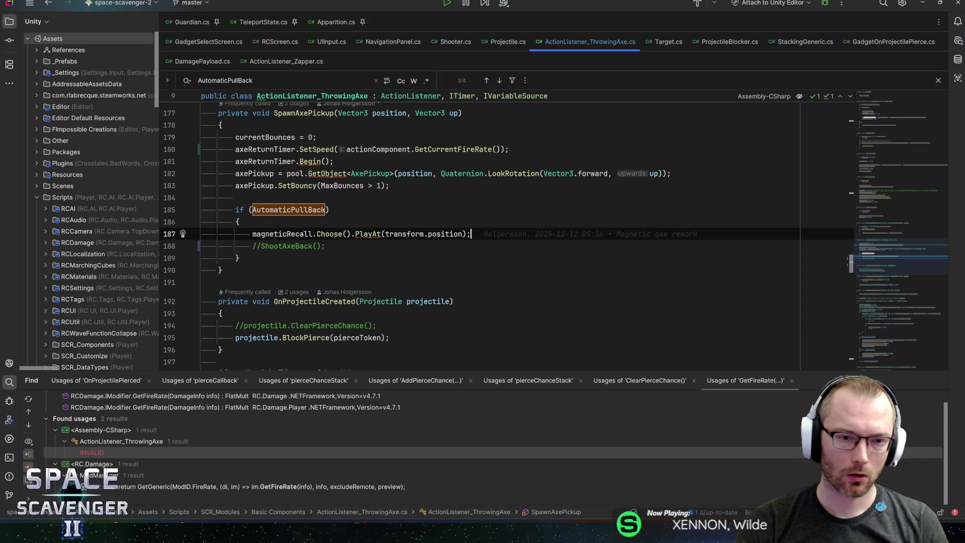
{"action": "mouse_move", "coordinate": [897, 242]}
{"action": "left_mouse_down"}
{"action": "mouse_move", "coordinate": [900, 121]}
{"action": "mouse_move", "coordinate": [903, 184]}
{"action": "left_mouse_up"}
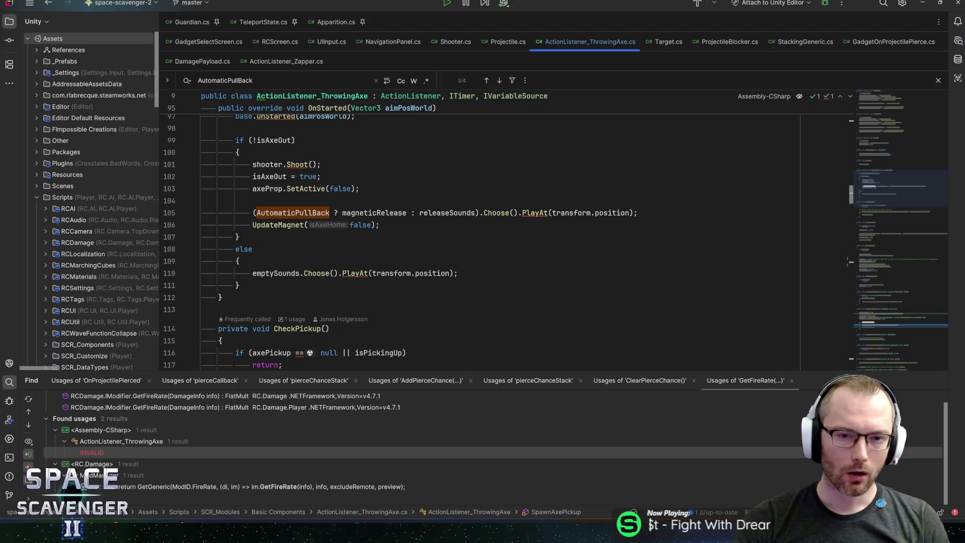
{"action": "key", "text": "alt+Tab"}
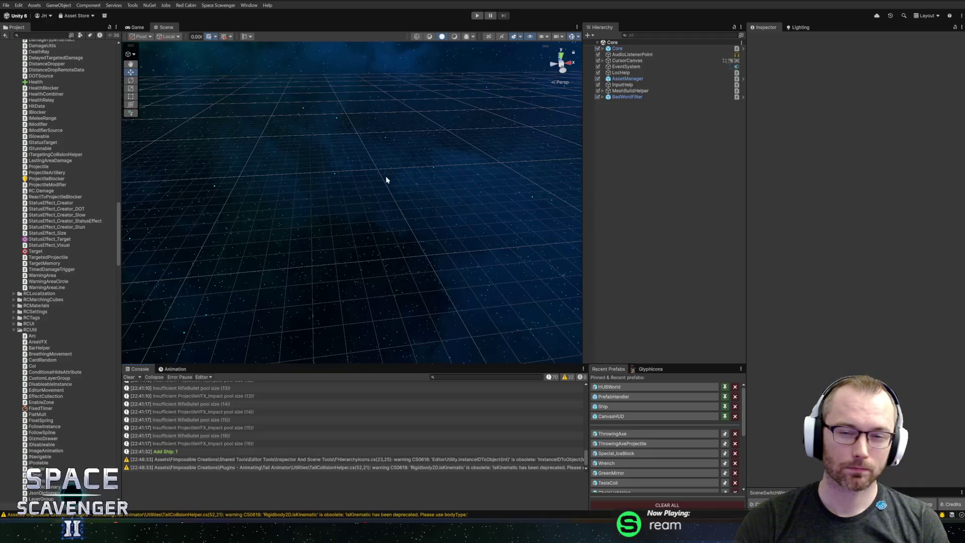
- Enter Play mode, fly the ship away from the satellite, and open the developer console
{"action": "left_click", "coordinate": [477, 15]}
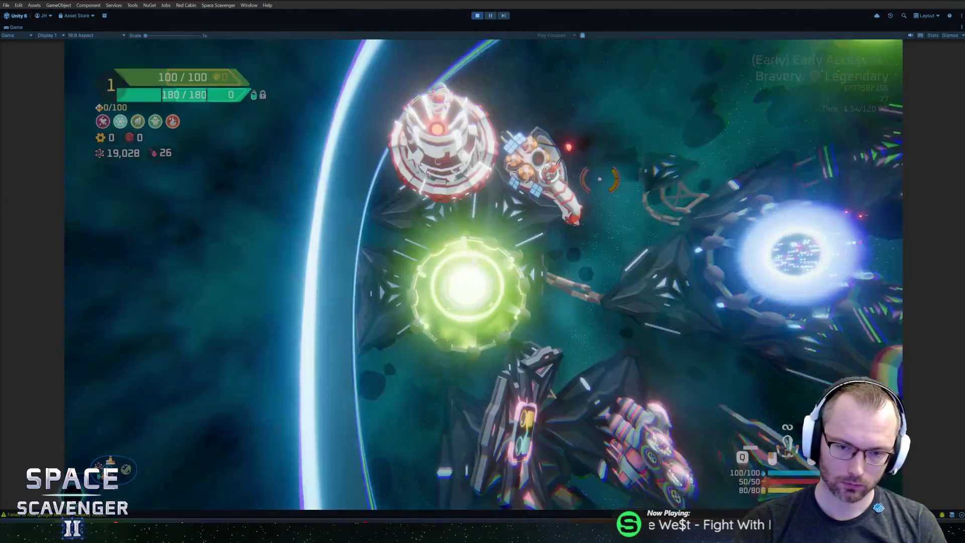
{"action": "key", "text": "w"}
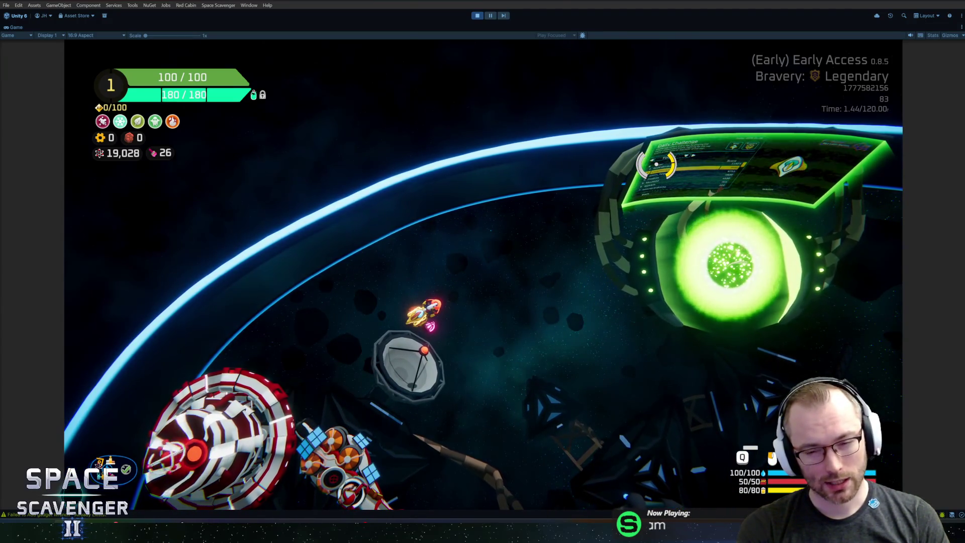
{"action": "key", "text": "grave"}
- Close the console and inspect the Throwing Axe + and Tiny Laser info cards in build mode
{"action": "type", "text": "spawn"}
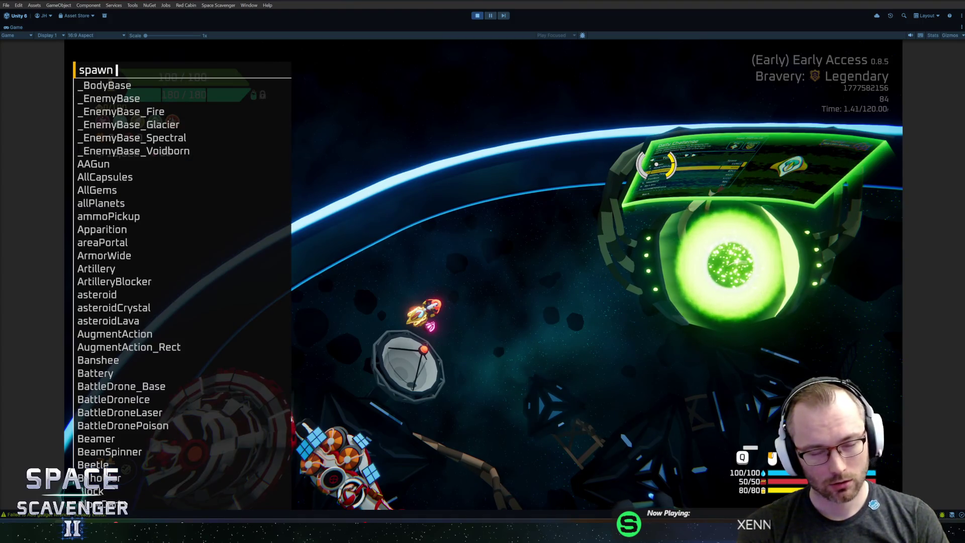
{"action": "key", "text": "Escape"}
{"action": "key", "text": "Tab"}
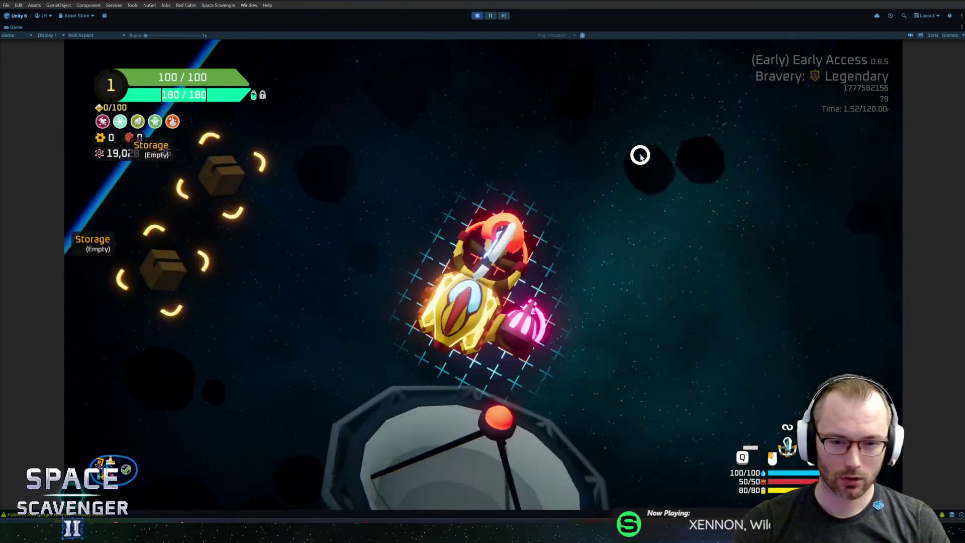
{"action": "mouse_move", "coordinate": [502, 236]}
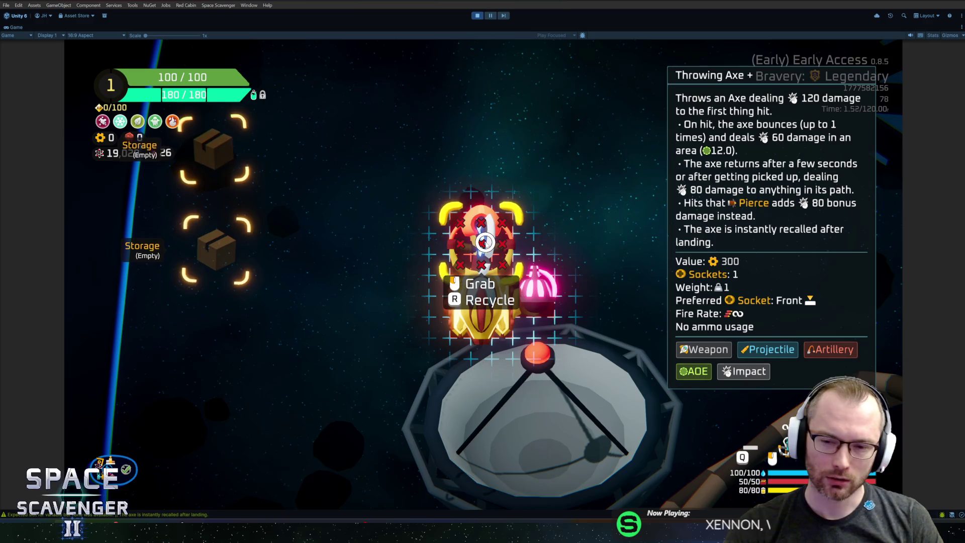
{"action": "key", "text": "Tab"}
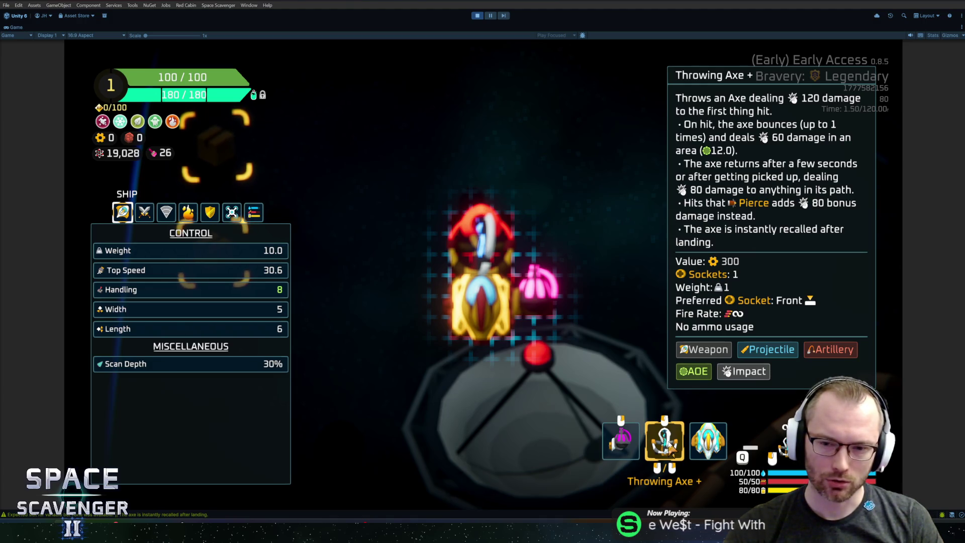
{"action": "mouse_move", "coordinate": [632, 454]}
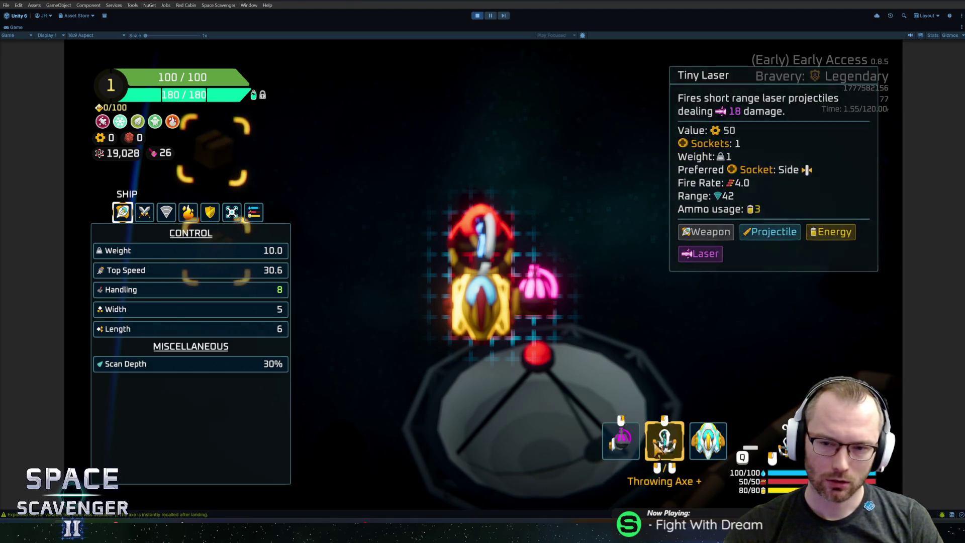
{"action": "mouse_move", "coordinate": [664, 449]}
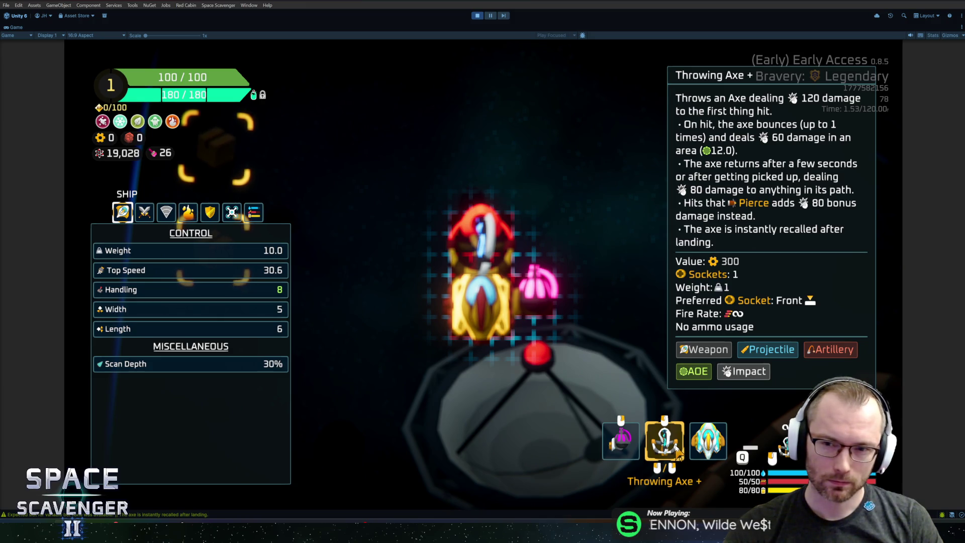
{"action": "key", "text": "Escape"}
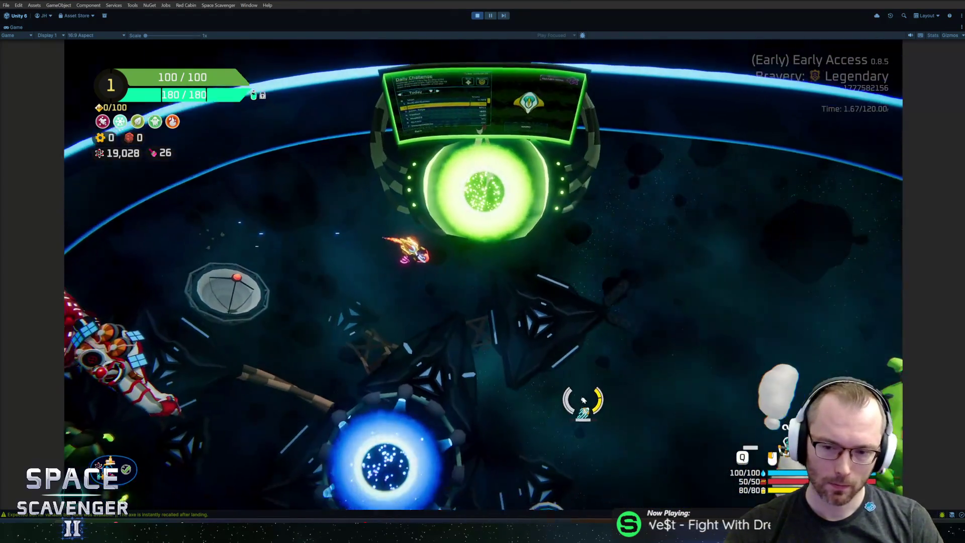
- Spawn TrainingDummy_Invincible dummies from the in-game console
{"action": "key", "text": "grave"}
{"action": "type", "text": "spawn trainin"}
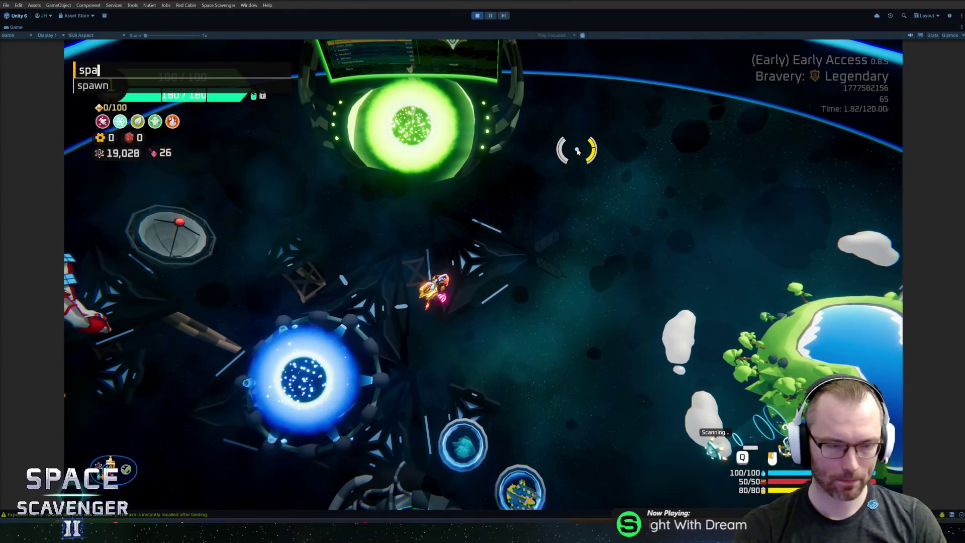
{"action": "key", "text": "Down"}
{"action": "key", "text": "Down"}
{"action": "key", "text": "Down"}
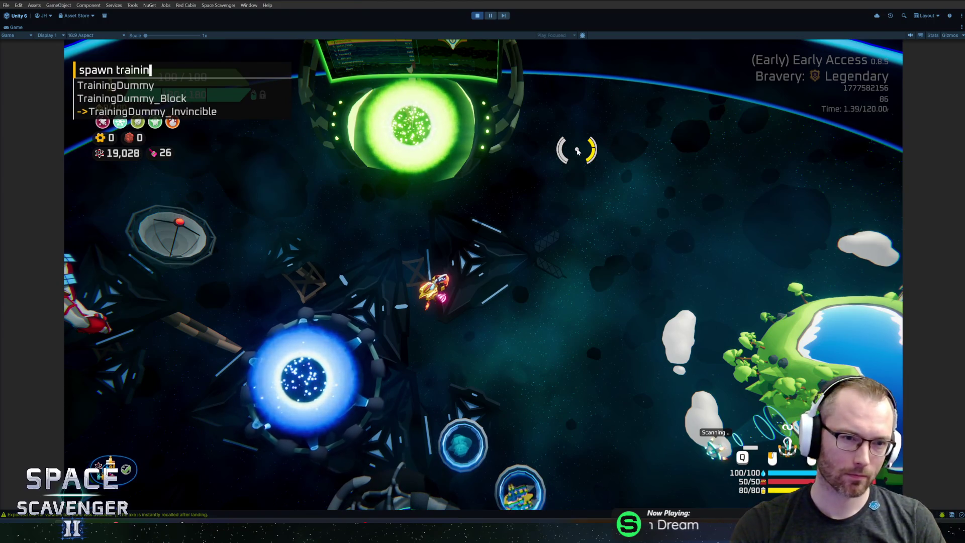
{"action": "key", "text": "Tab"}
{"action": "key", "text": "Return"}
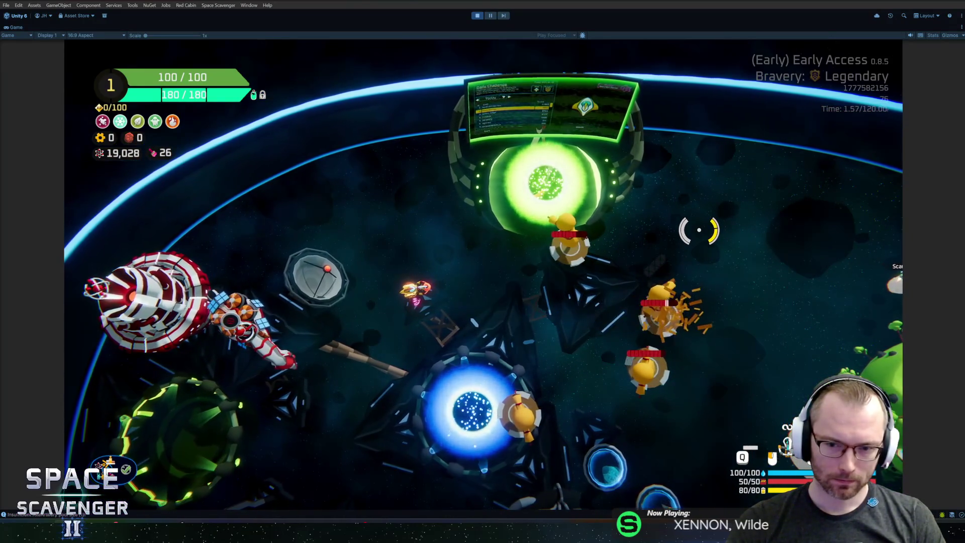
- Run ship stats addMult FireRate 4, then rerun it with a multiplier of 3
{"action": "key", "text": "grave"}
{"action": "type", "text": "ship "}
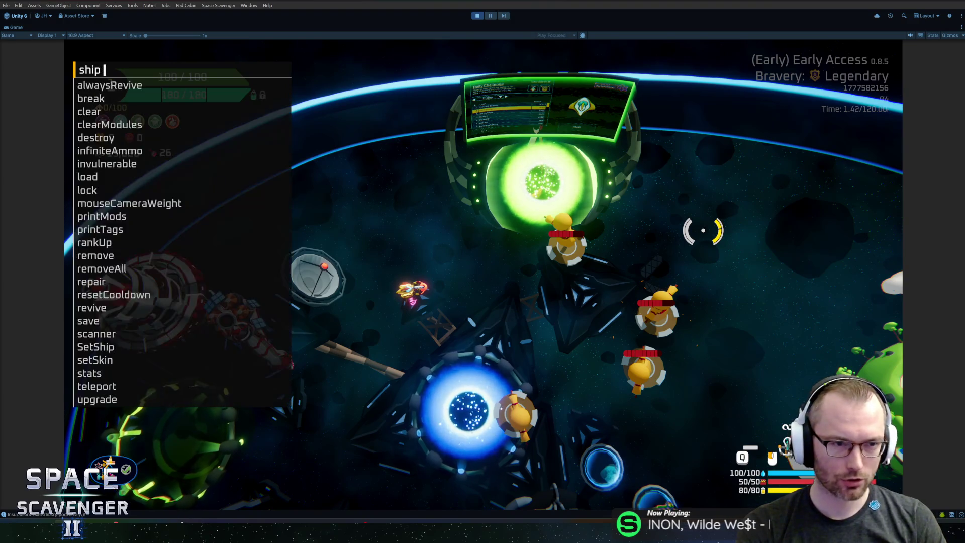
{"action": "type", "text": "stats addMult Fire"}
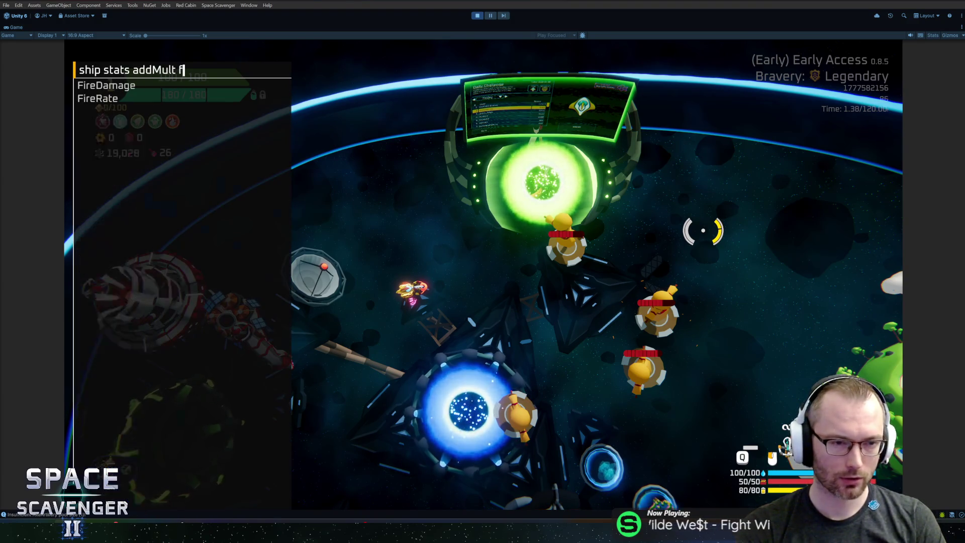
{"action": "key", "text": "Tab"}
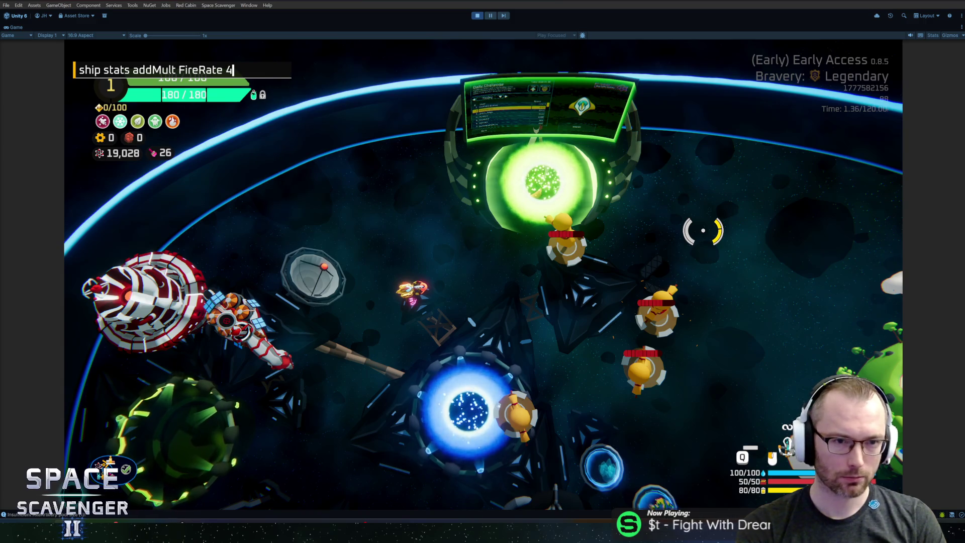
{"action": "key", "text": "Return"}
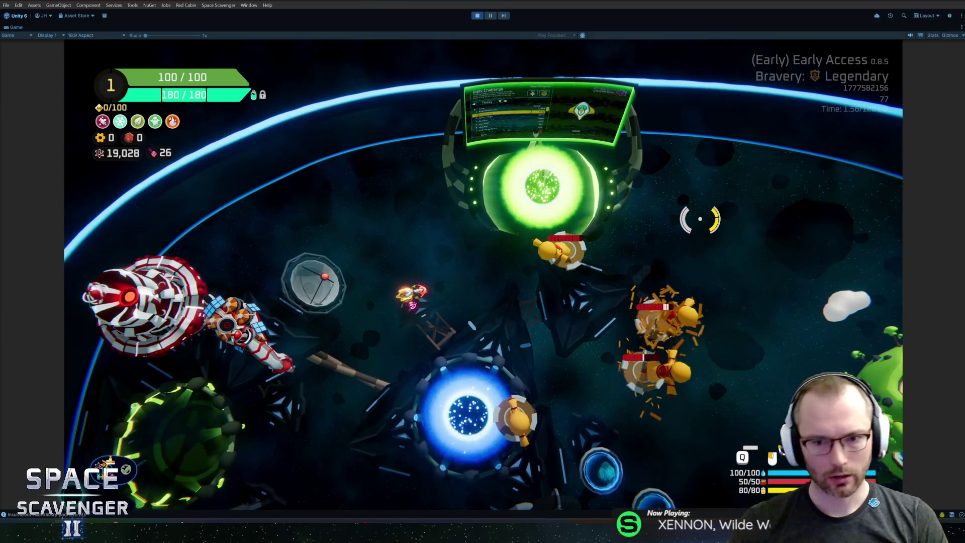
{"action": "key", "text": "grave"}
{"action": "key", "text": "Up"}
{"action": "key", "text": "BackSpace"}
{"action": "type", "text": "3"}
{"action": "key", "text": "Return"}
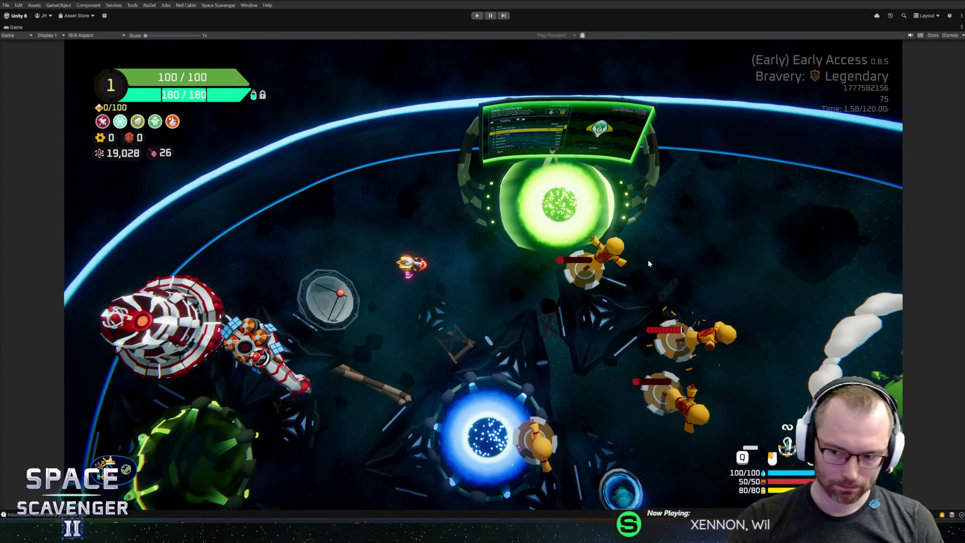
{"action": "key", "text": "alt+Tab"}
{"action": "left_click_drag", "start_coordinate": [889, 193], "coordinate": [891, 254]}
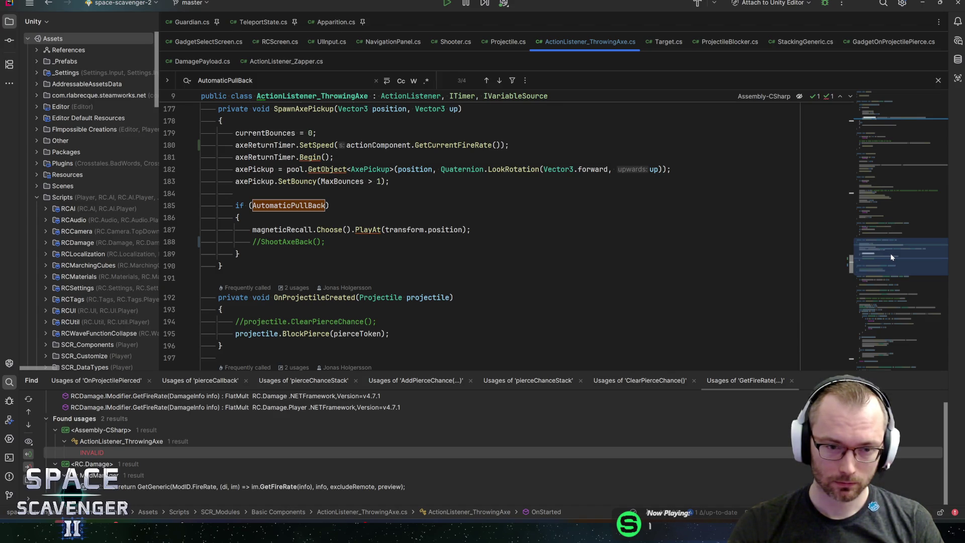
- Add axeReturnTimer.SetTime(axeReturnTimer) in SpawnAxePickup
{"action": "scroll", "coordinate": [892, 257], "scroll_direction": "up", "scroll_amount": 1}
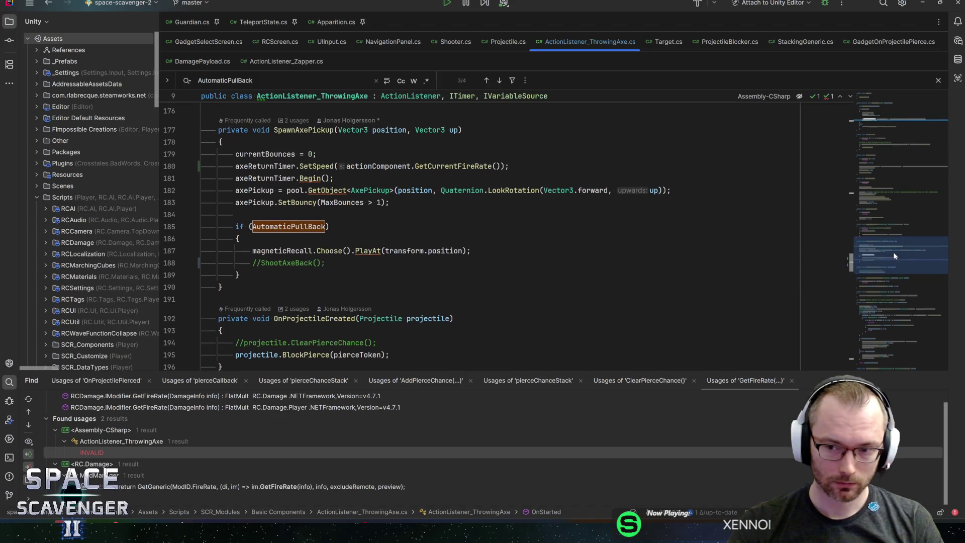
{"action": "scroll", "coordinate": [893, 256], "scroll_direction": "up", "scroll_amount": 1}
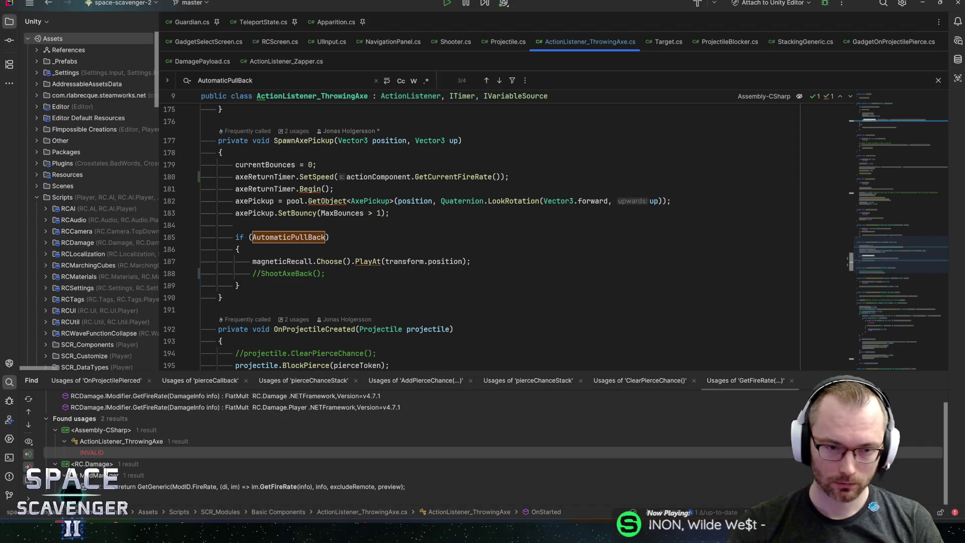
{"action": "type", "text": "ax"}
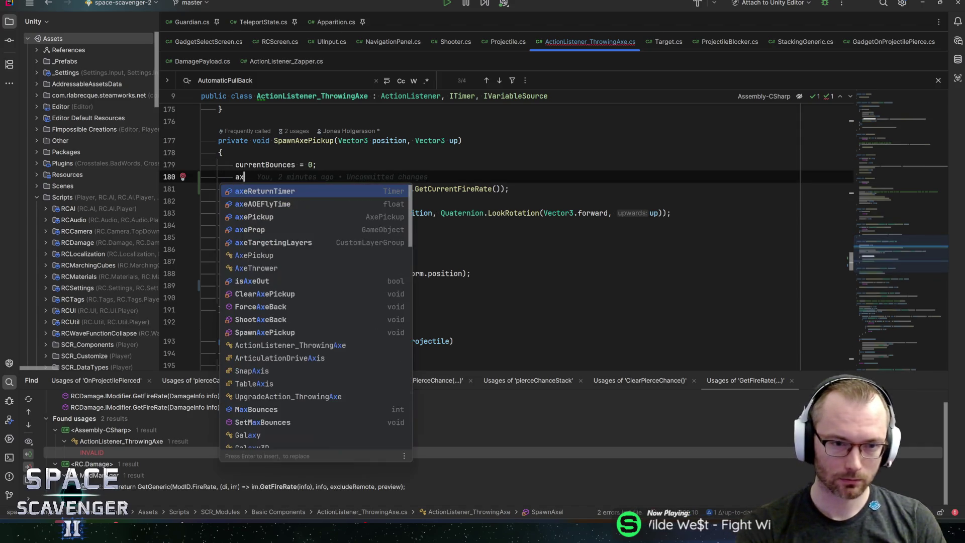
{"action": "type", "text": "eR"}
{"action": "key", "text": "Return"}
{"action": "type", "text": ".set"}
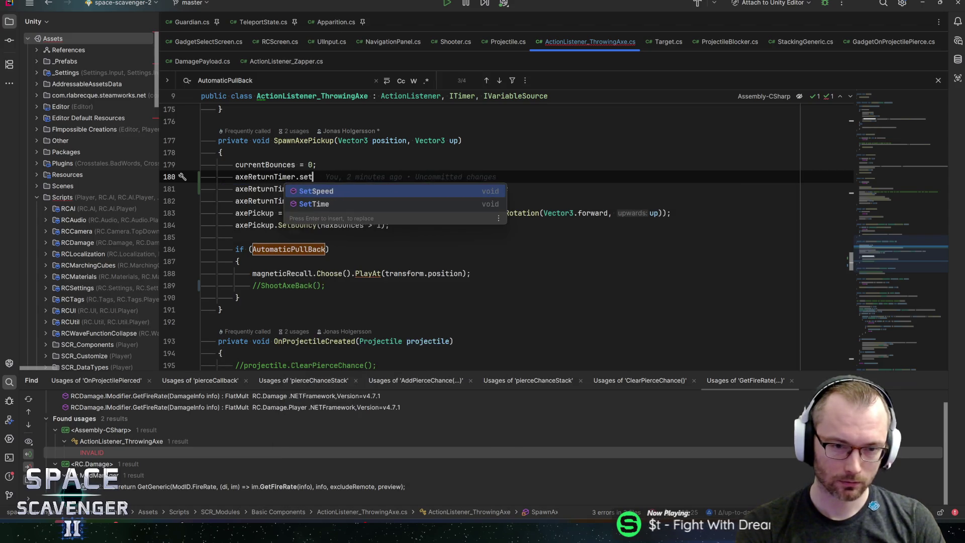
{"action": "type", "text": "t"}
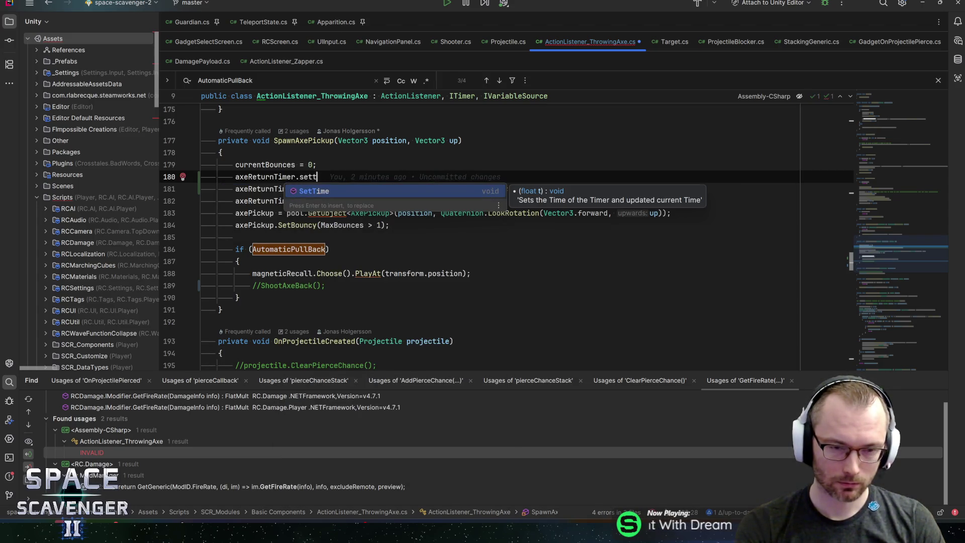
{"action": "key", "text": "Return"}
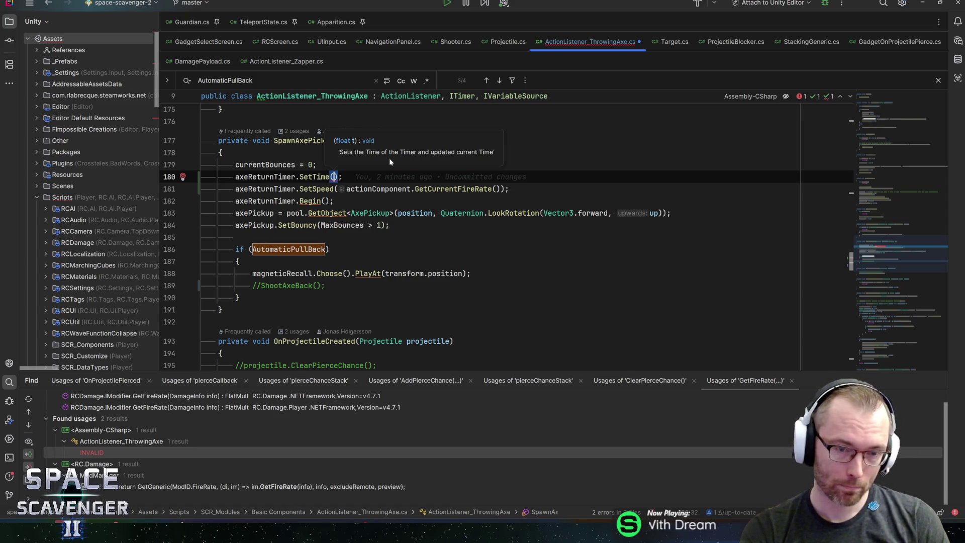
{"action": "type", "text": "tim"}
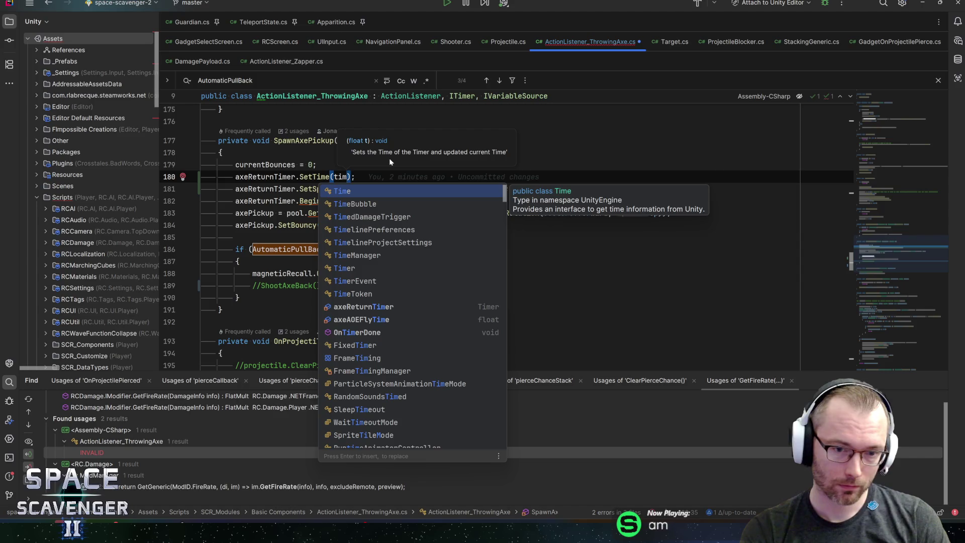
{"action": "key", "text": "Down"}
{"action": "key", "text": "Down"}
{"action": "key", "text": "Down"}
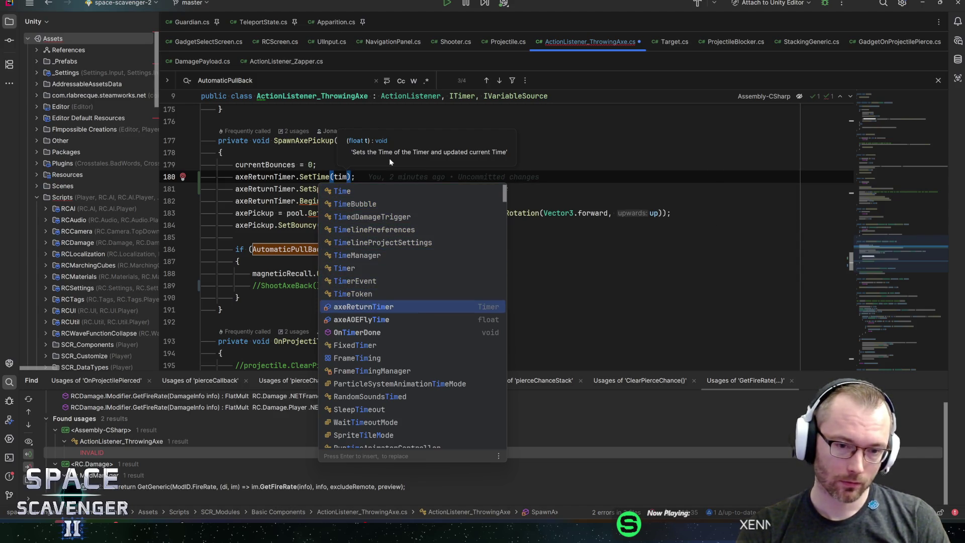
{"action": "key", "text": "Return"}
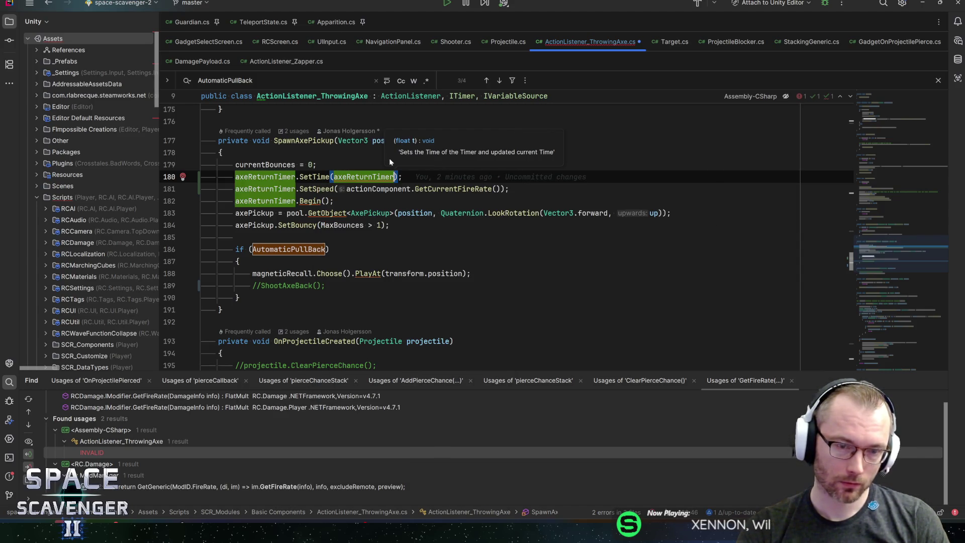
- Add a [SerializeField] private float defaultReturnTime field below pierceDamage
{"action": "key", "text": "F12"}
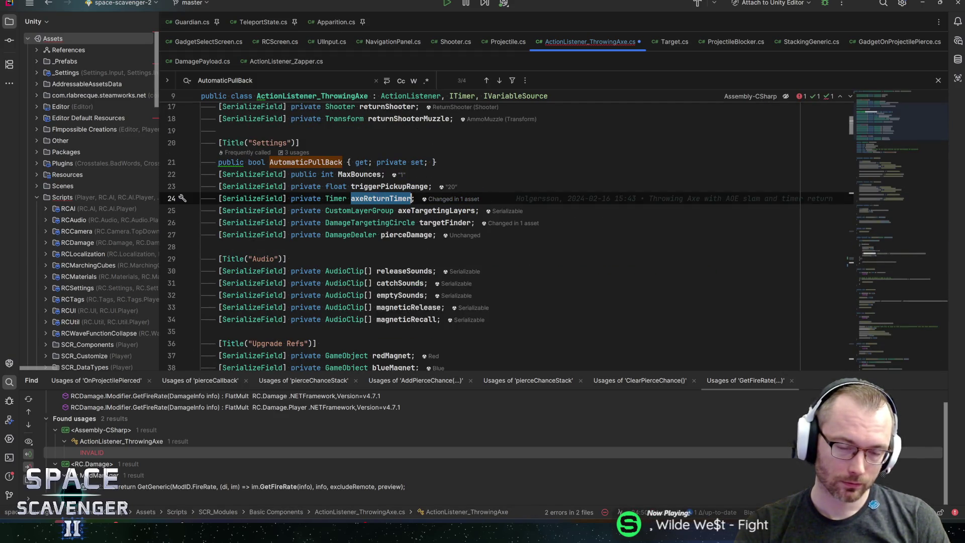
{"action": "left_click", "coordinate": [494, 229]}
{"action": "key", "text": "Down"}
{"action": "type", "text": "serial"}
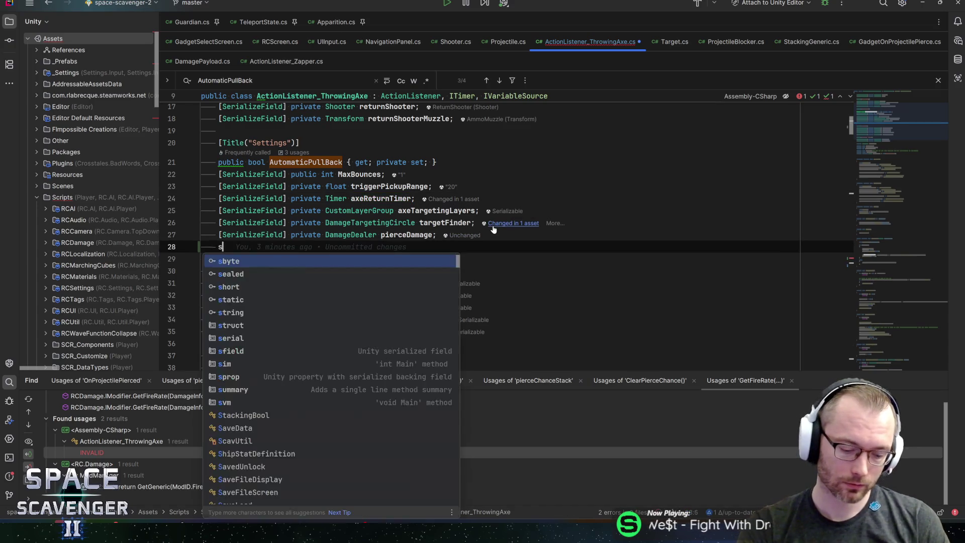
{"action": "key", "text": "Return"}
{"action": "type", "text": "float "}
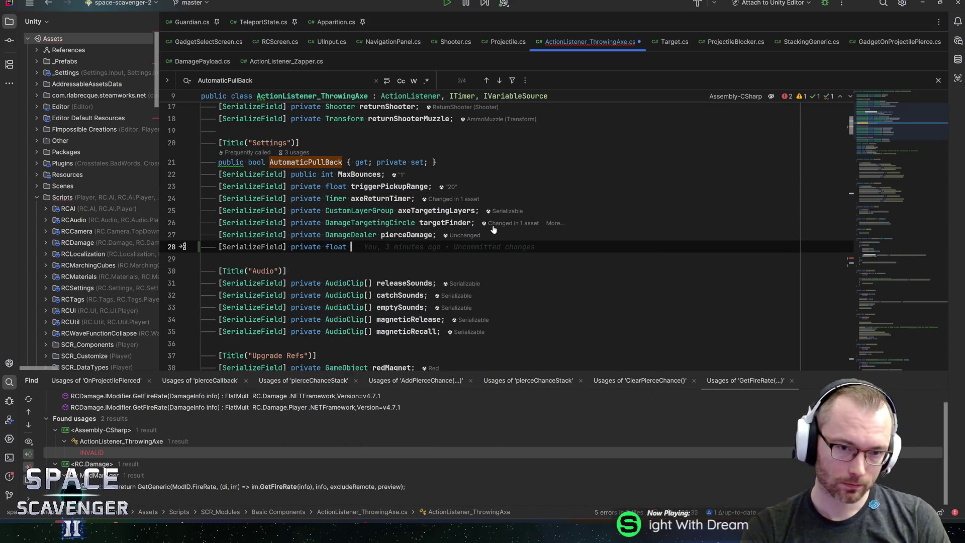
{"action": "type", "text": "defauly"}
{"action": "type", "text": "tReturn"}
{"action": "type", "text": "Time;"}
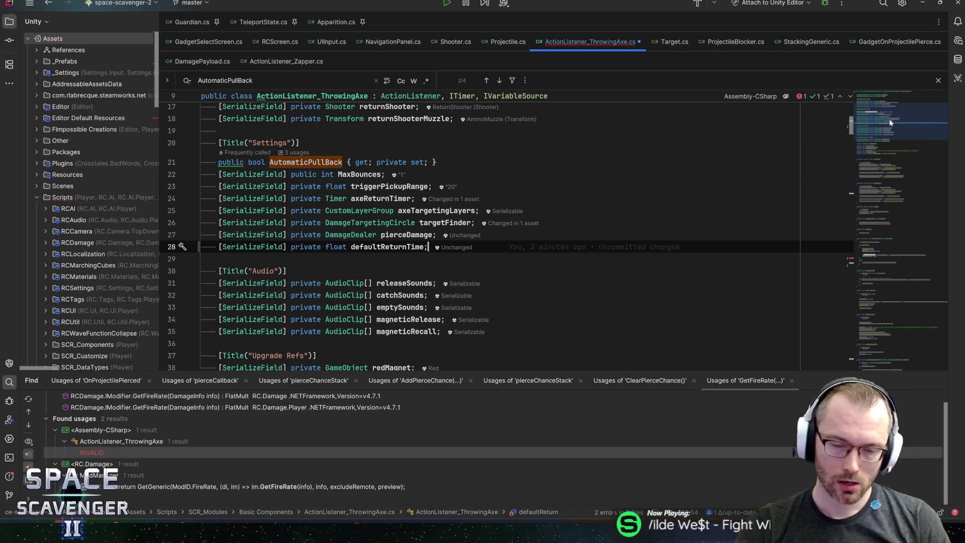
{"action": "left_click_drag", "start_coordinate": [889, 119], "coordinate": [897, 101]}
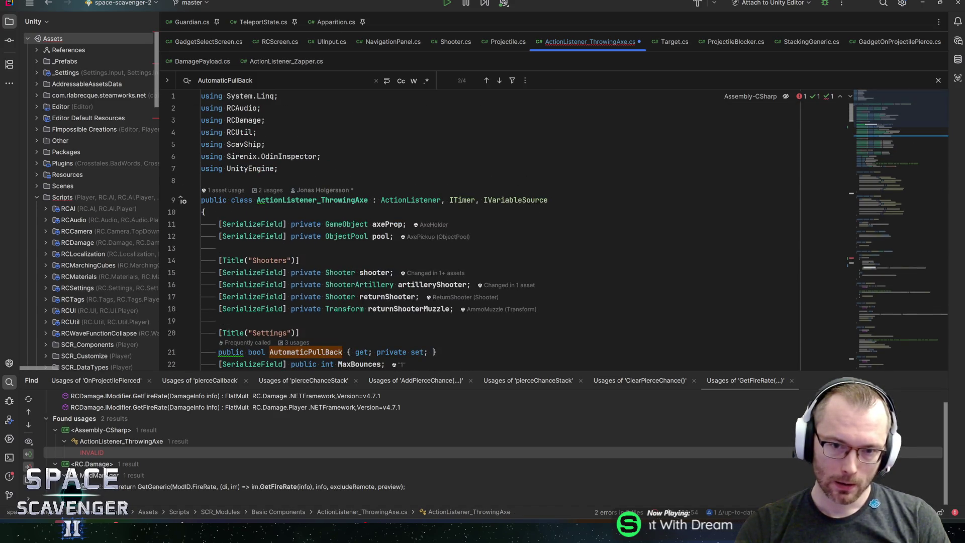
- Go to GetVariable in the throwing-axe script and add a blank line above its return
{"action": "left_click", "coordinate": [515, 200], "text": "ctrl"}
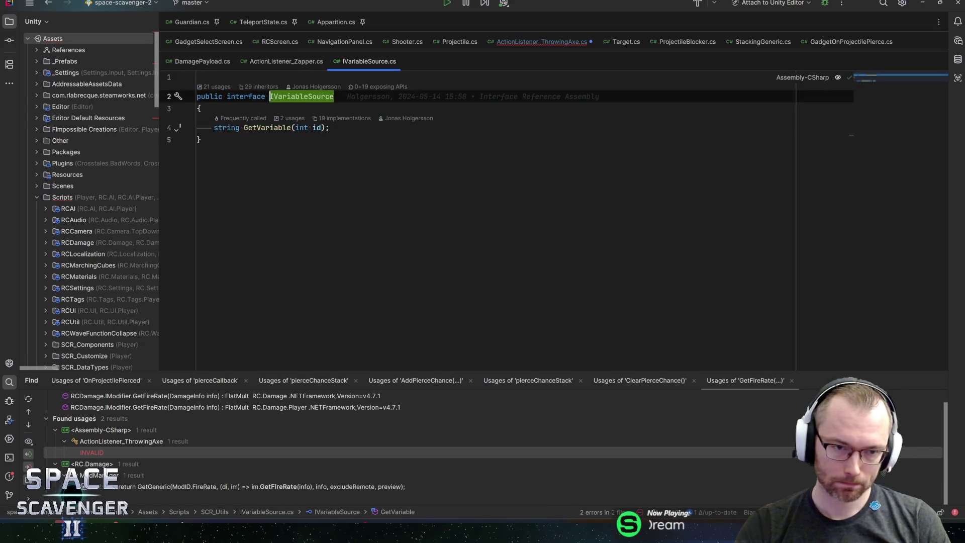
{"action": "key", "text": "ctrl+alt+Left"}
{"action": "key", "text": "ctrl+f"}
{"action": "key", "text": "Return"}
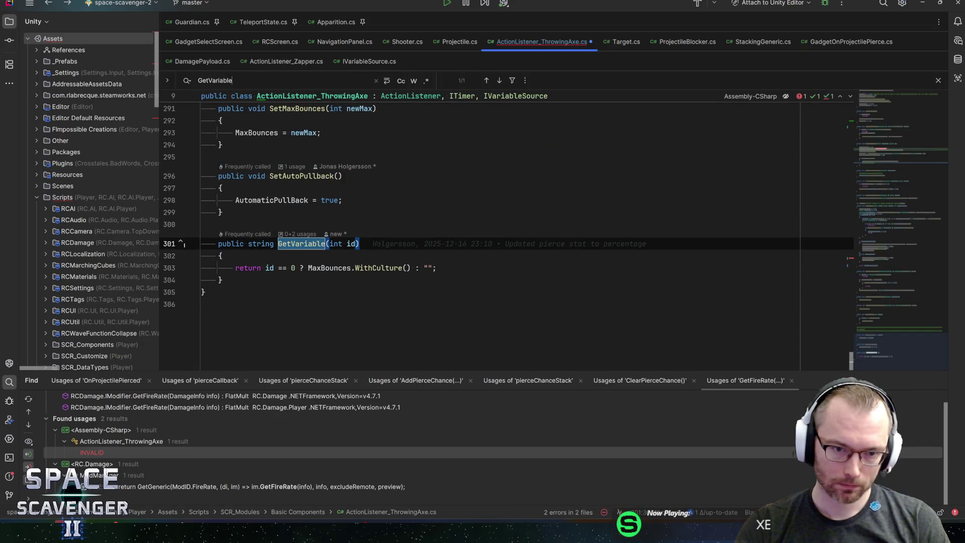
{"action": "left_click", "coordinate": [437, 267]}
{"action": "double_click", "coordinate": [429, 268]}
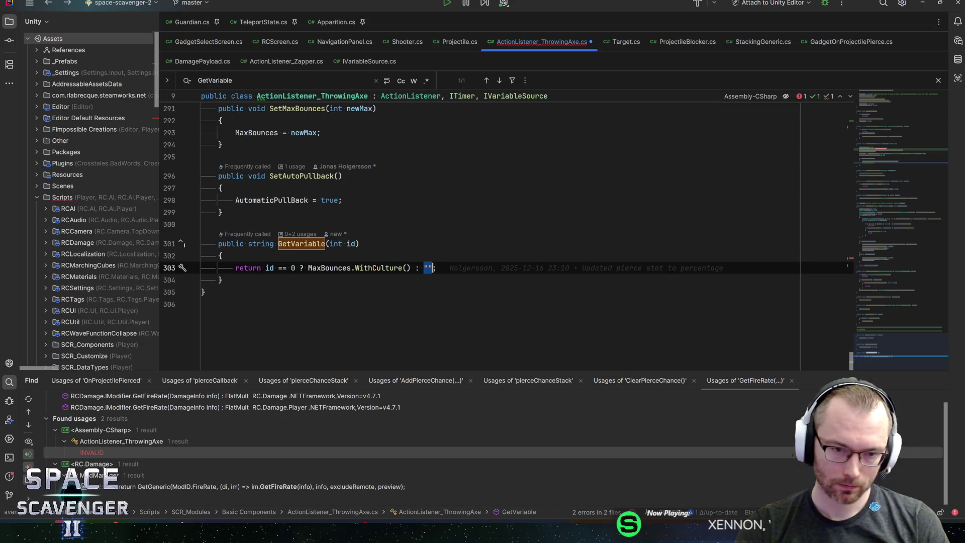
{"action": "key", "text": "Home"}
{"action": "key", "text": "Return"}
{"action": "key", "text": "Up"}
- Insert a switch statement on id inside GetVariable
{"action": "type", "text": "if ("}
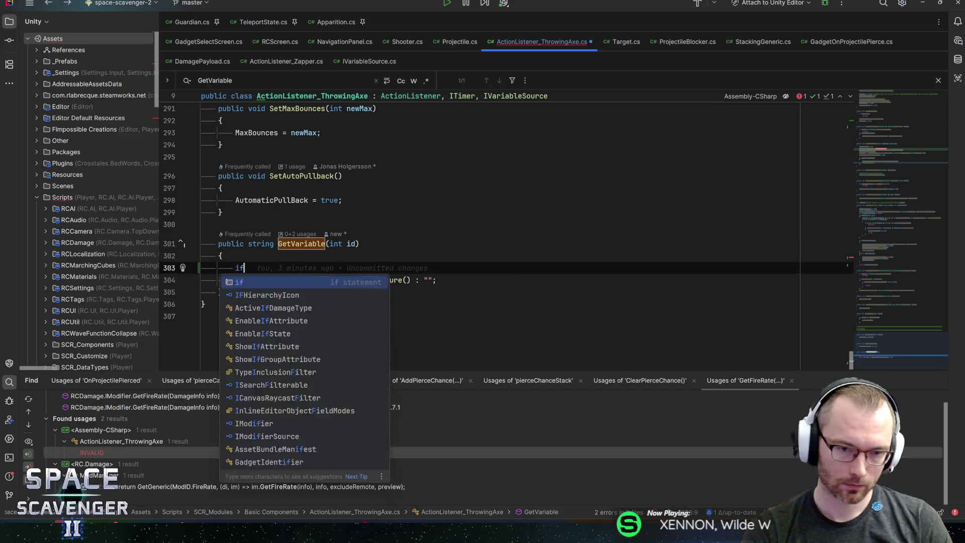
{"action": "key", "text": "BackSpace"}
{"action": "type", "text": "switch"}
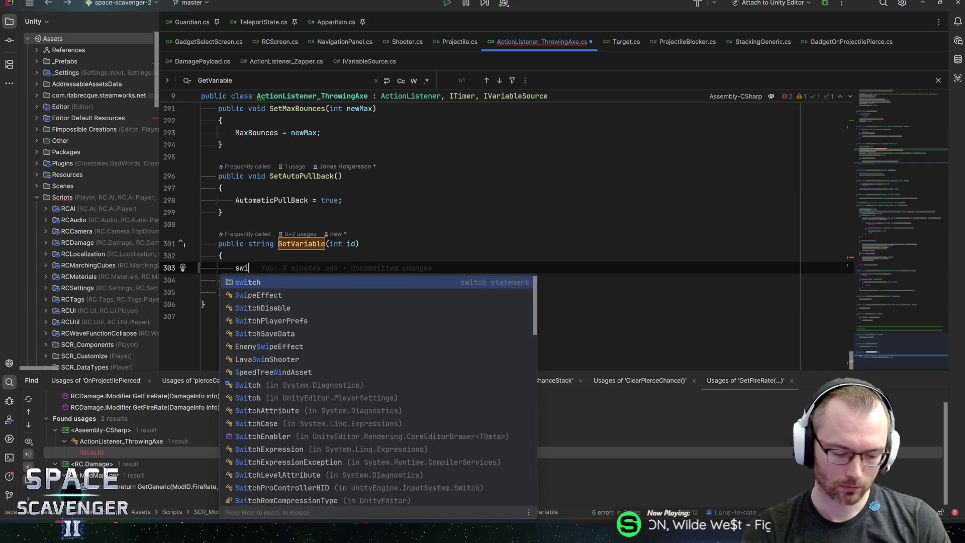
{"action": "key", "text": "Return"}
{"action": "key", "text": "Return"}
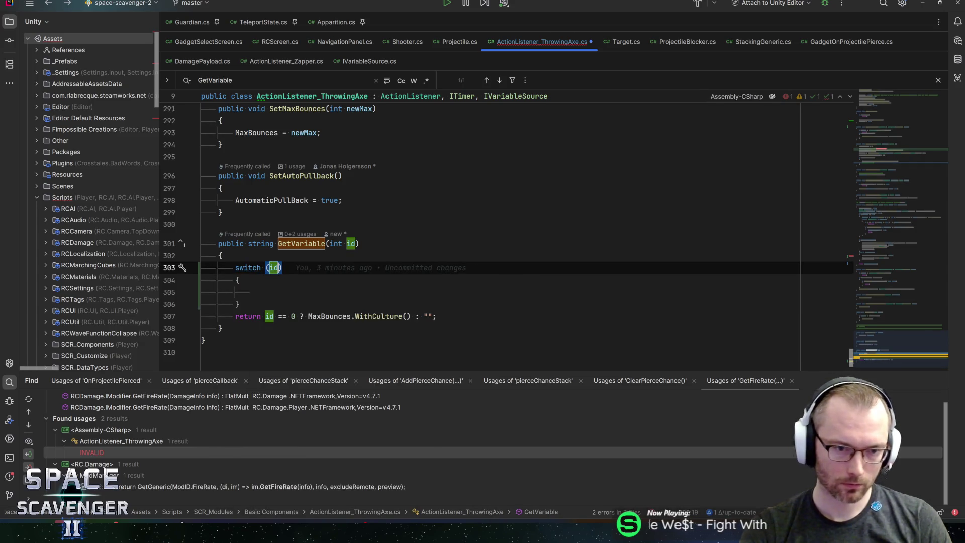
{"action": "key", "text": "Return"}
{"action": "left_click", "coordinate": [278, 316]}
{"action": "left_click", "coordinate": [253, 292]}
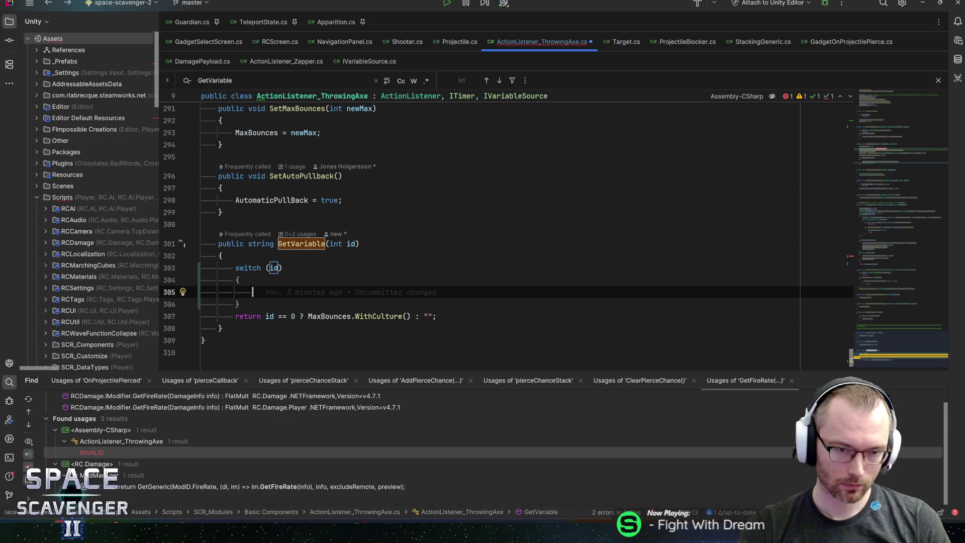
- Add case 0 returning MaxBounces.WithCulture()
{"action": "type", "text": "case "}
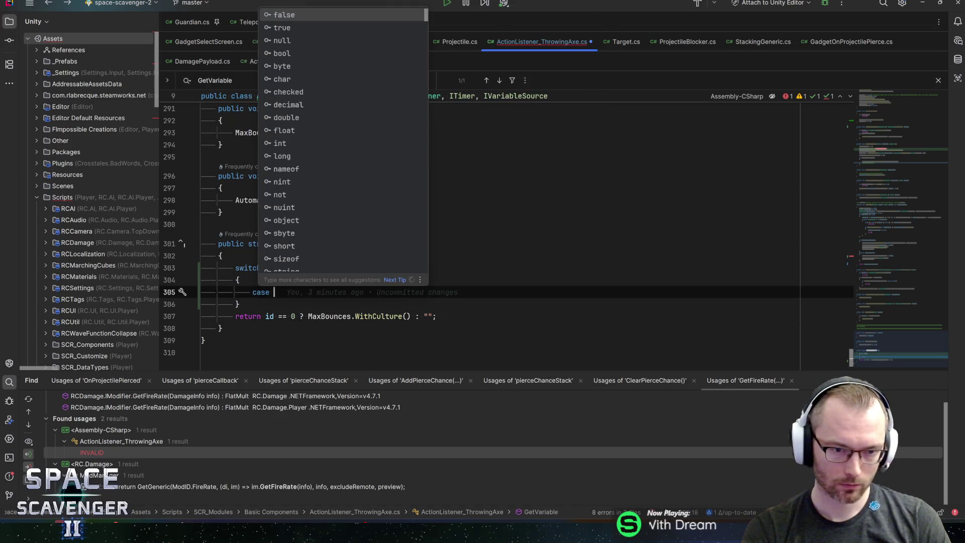
{"action": "type", "text": "0: return"}
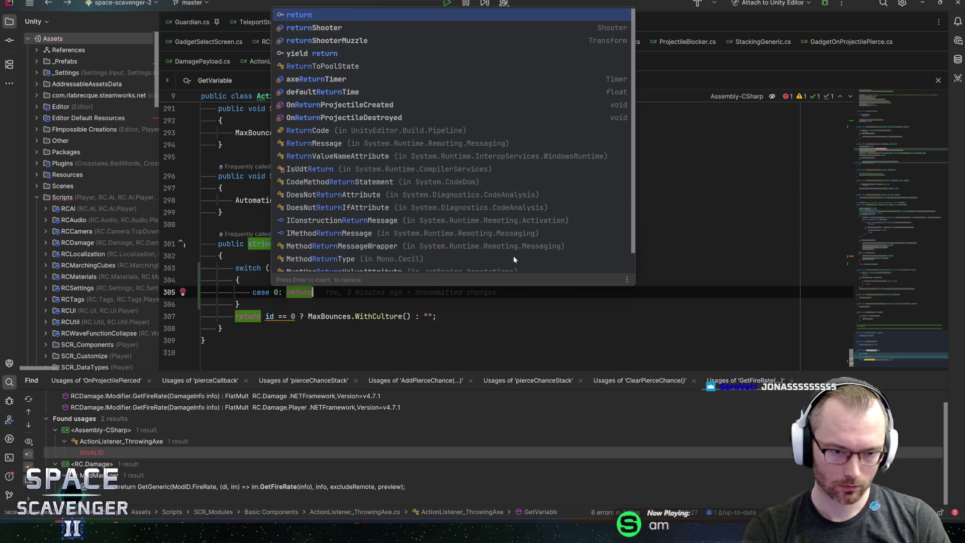
{"action": "type", "text": " MaxB"}
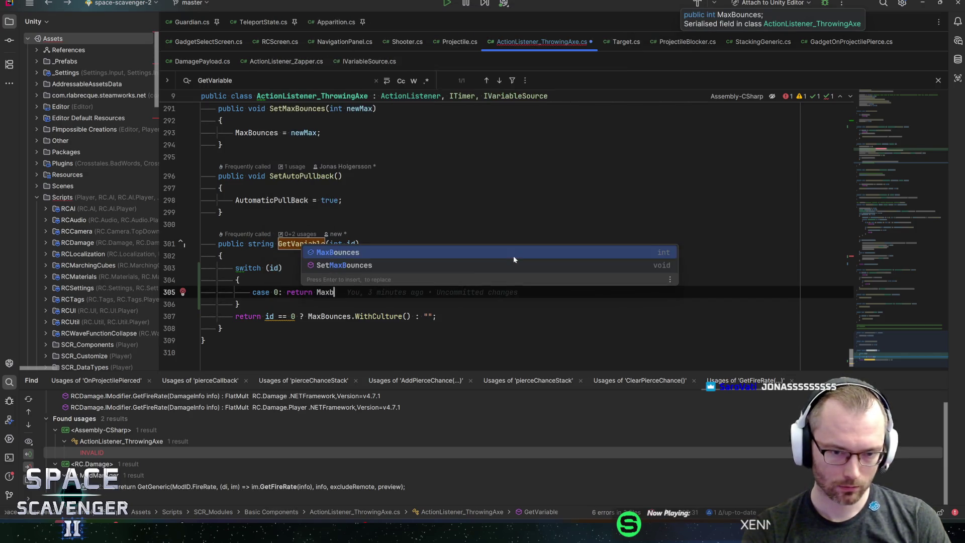
{"action": "key", "text": "Return"}
{"action": "type", "text": ".with"}
{"action": "key", "text": "Return"}
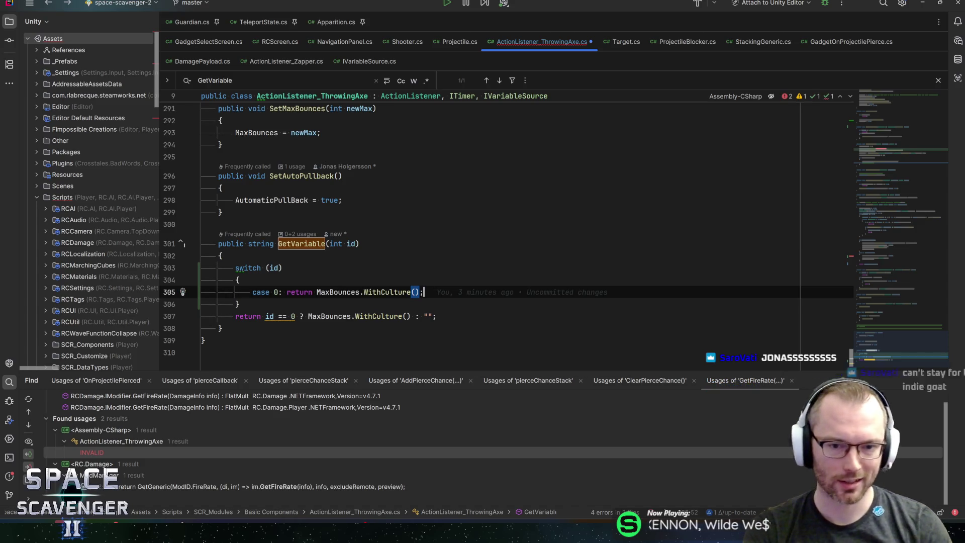
{"action": "type", "text": ";"}
{"action": "key", "text": "Return"}
- Start case 1 with the IconFireRate glyph converted via ToIcon()
{"action": "type", "text": "c"}
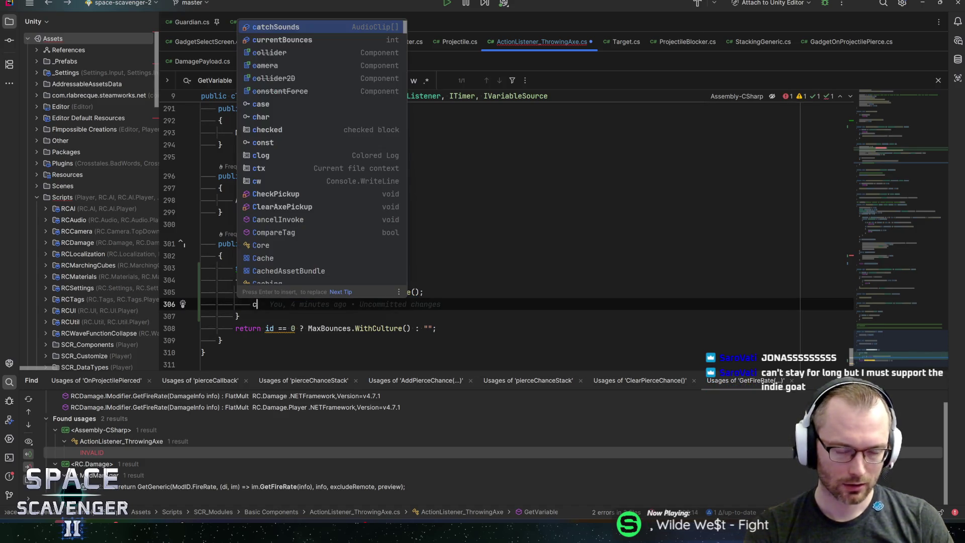
{"action": "type", "text": "ase  return "}
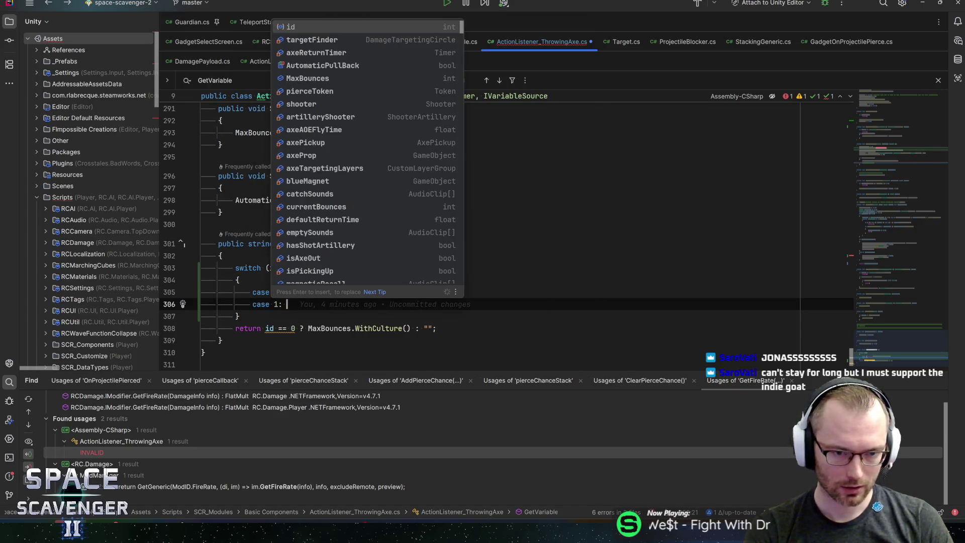
{"action": "type", "text": "glyph"}
{"action": "key", "text": "Return"}
{"action": "type", "text": ".firer"}
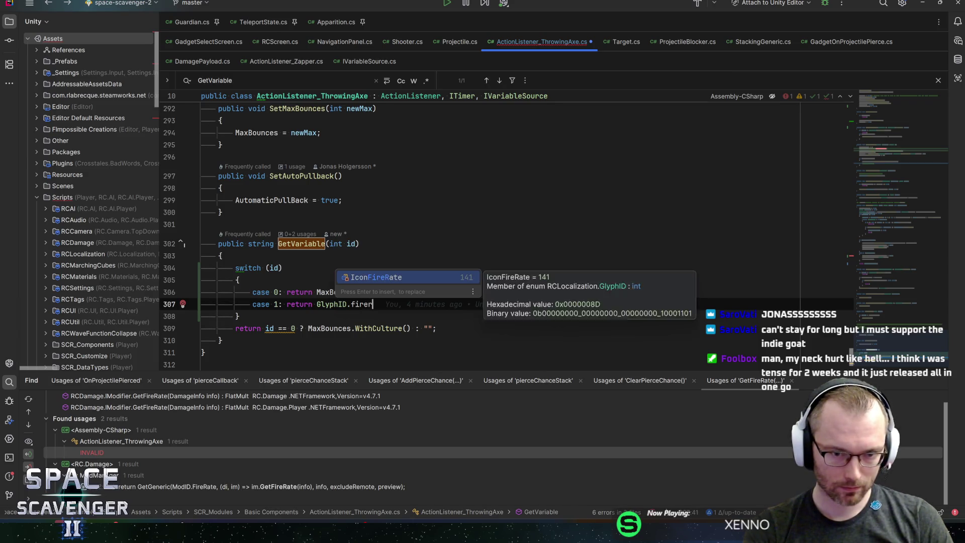
{"action": "key", "text": "Return"}
{"action": "type", "text": ".toic"}
{"action": "key", "text": "Return"}
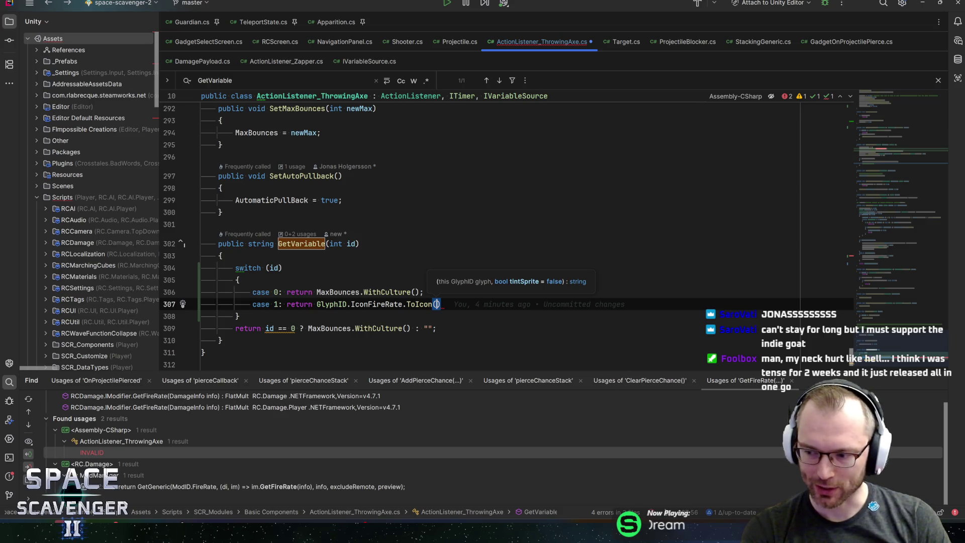
{"action": "key", "text": "Right"}
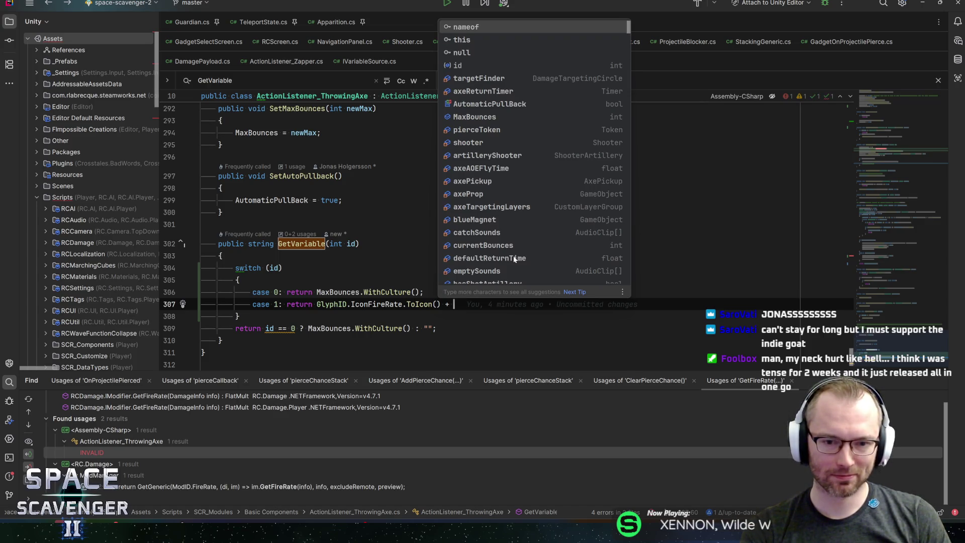
- Append defaultReturnTime to case 1, opening a parenthesis before it
{"action": "type", "text": "def"}
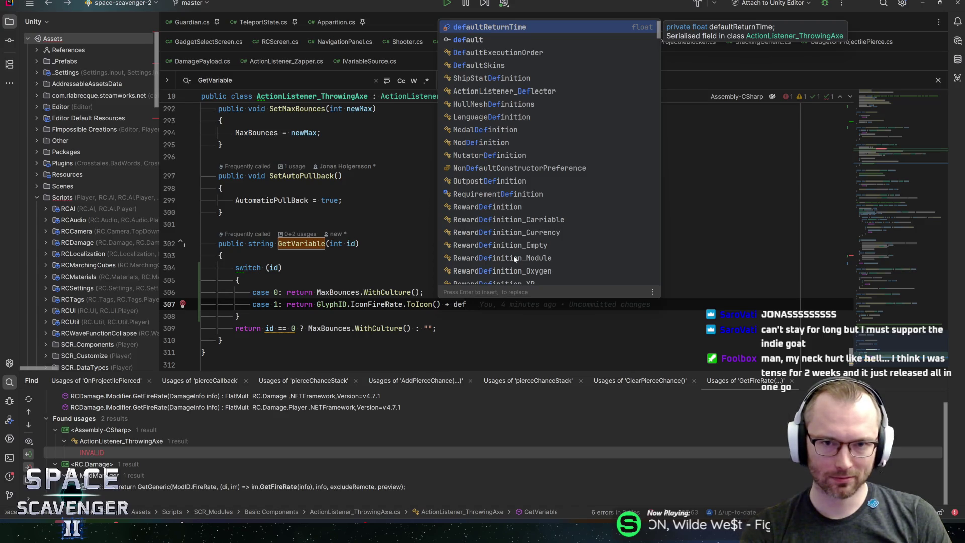
{"action": "key", "text": "Return"}
{"action": "type", "text": "."}
{"action": "key", "text": "BackSpace"}
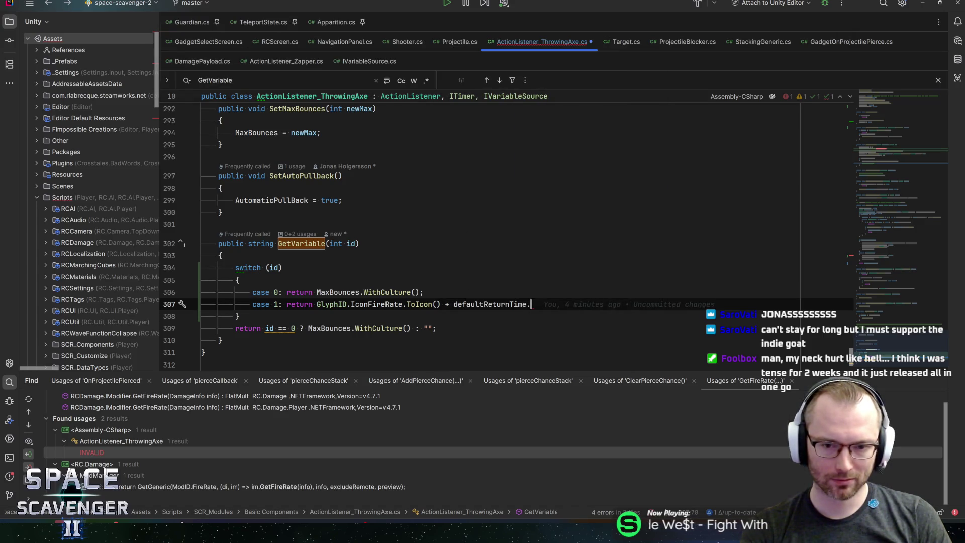
{"action": "key", "text": "ctrl+Left"}
{"action": "type", "text": "("}
{"action": "key", "text": "End"}
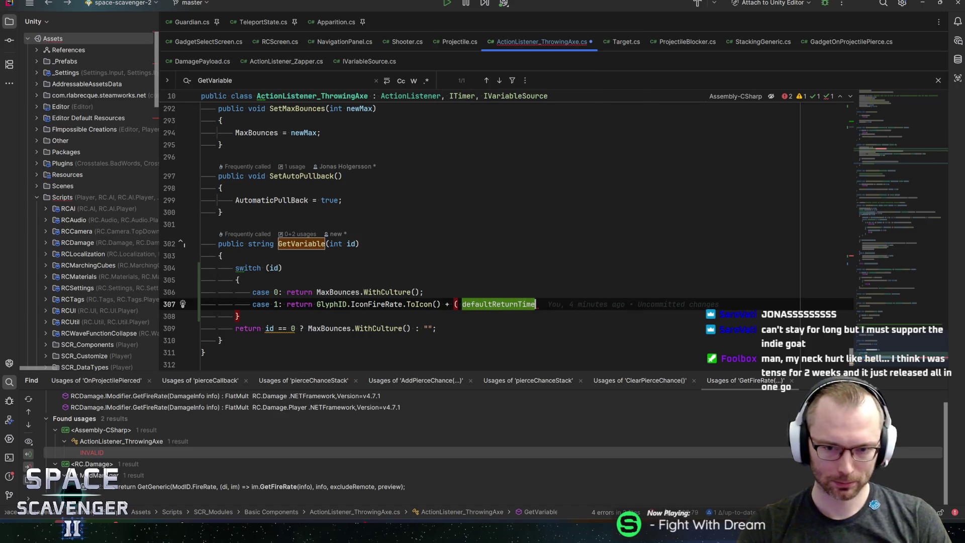
- Divide it by actionComponent.GetCurrentFireRate() and format it WithPrecision(1)
{"action": "type", "text": "/ "}
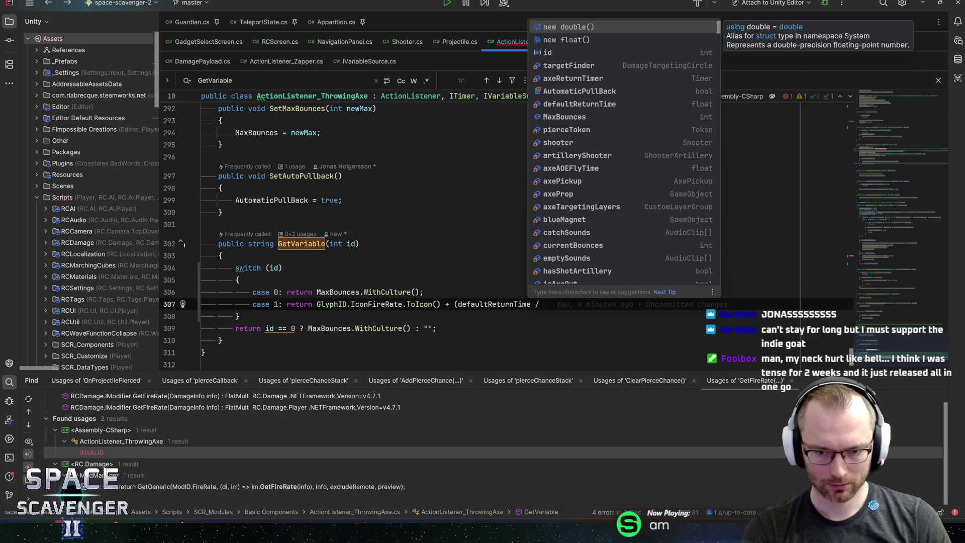
{"action": "type", "text": "action"}
{"action": "key", "text": "Return"}
{"action": "type", "text": ".getd"}
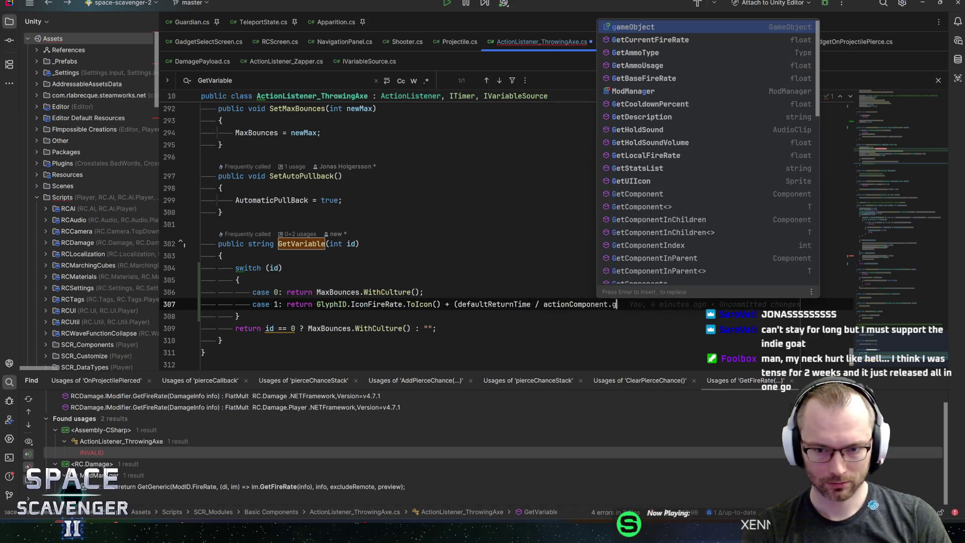
{"action": "key", "text": "BackSpace"}
{"action": "key", "text": "BackSpace"}
{"action": "key", "text": "BackSpace"}
{"action": "type", "text": "fire"}
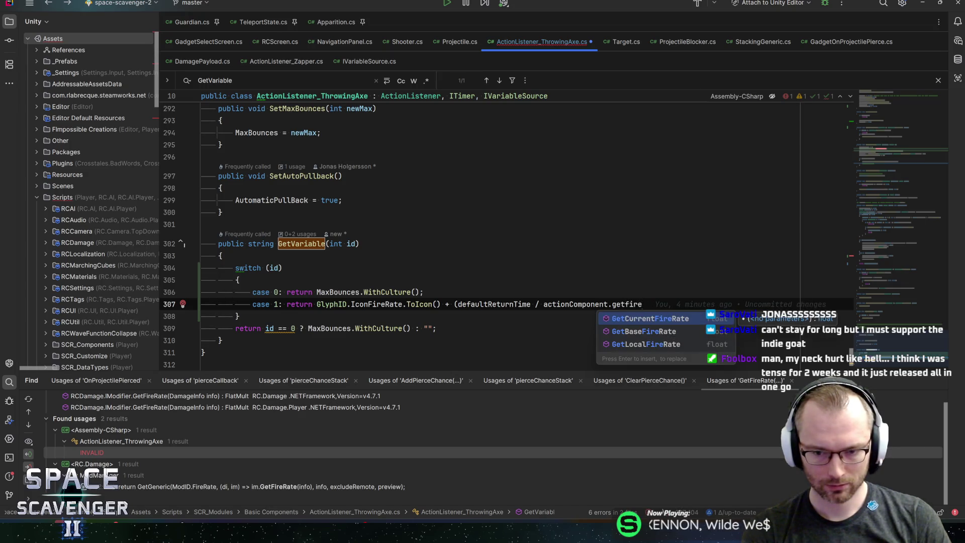
{"action": "key", "text": "Return"}
{"action": "type", "text": ")"}
{"action": "type", "text": ".with"}
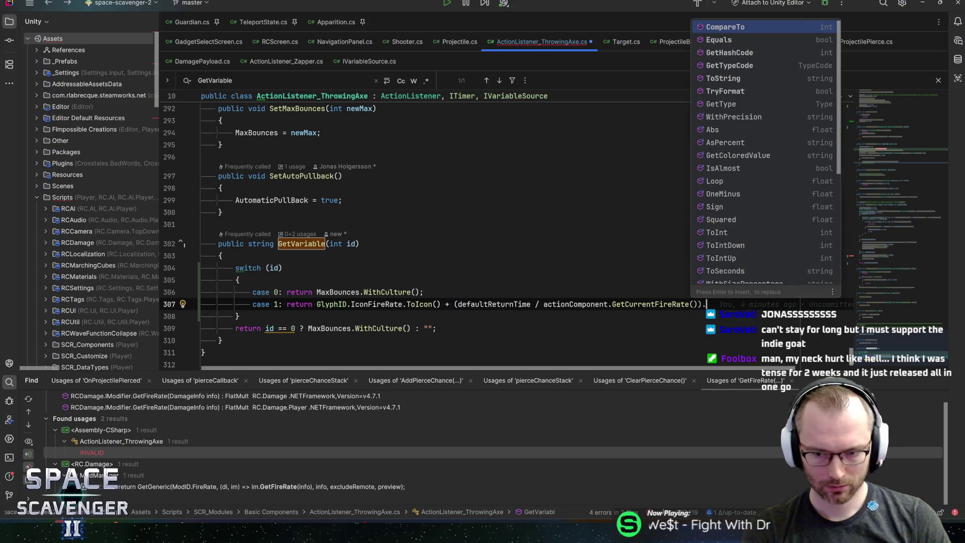
{"action": "key", "text": "Return"}
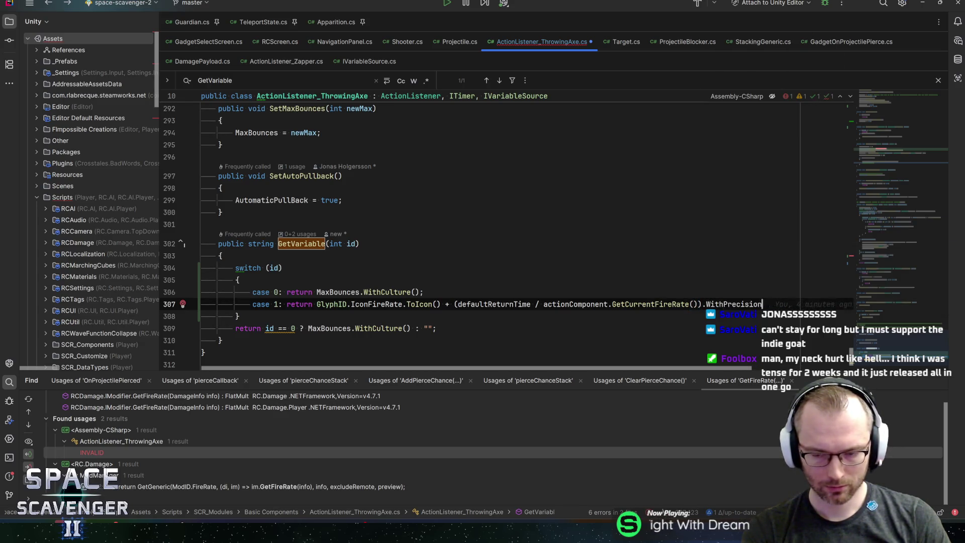
{"action": "type", "text": "1);"}
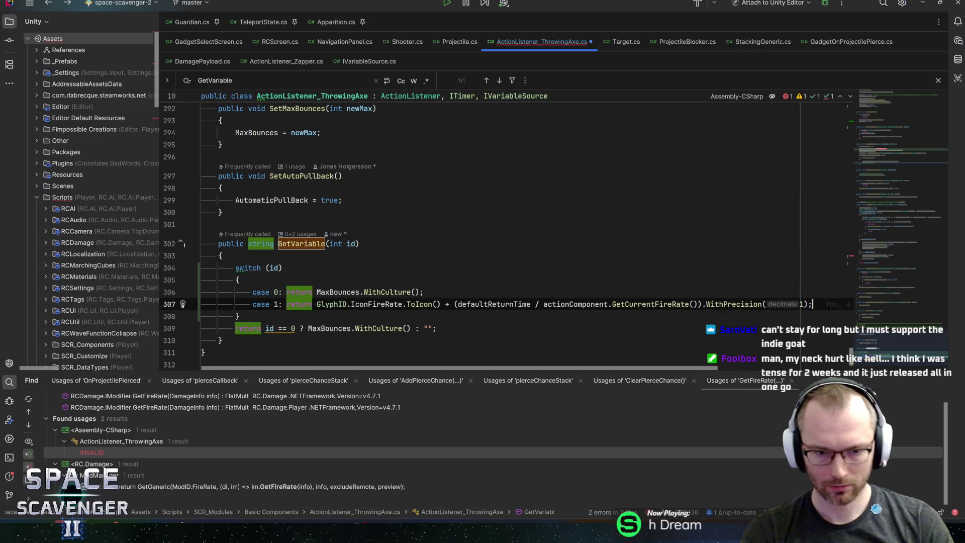
- Replace the fallback return with an empty string and save the script
{"action": "left_click", "coordinate": [437, 329]}
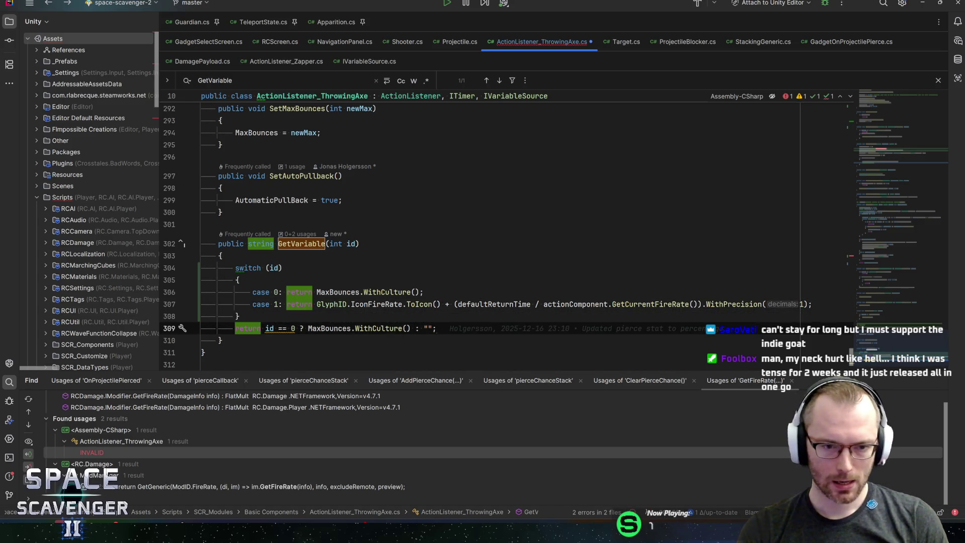
{"action": "left_click", "coordinate": [274, 328]}
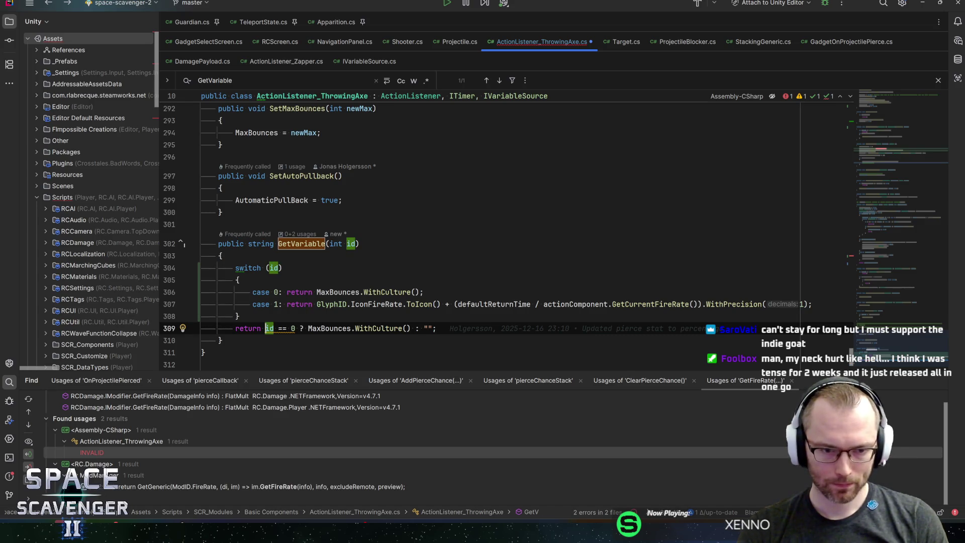
{"action": "key", "text": "shift+End"}
{"action": "type", "text": "\"\";"}
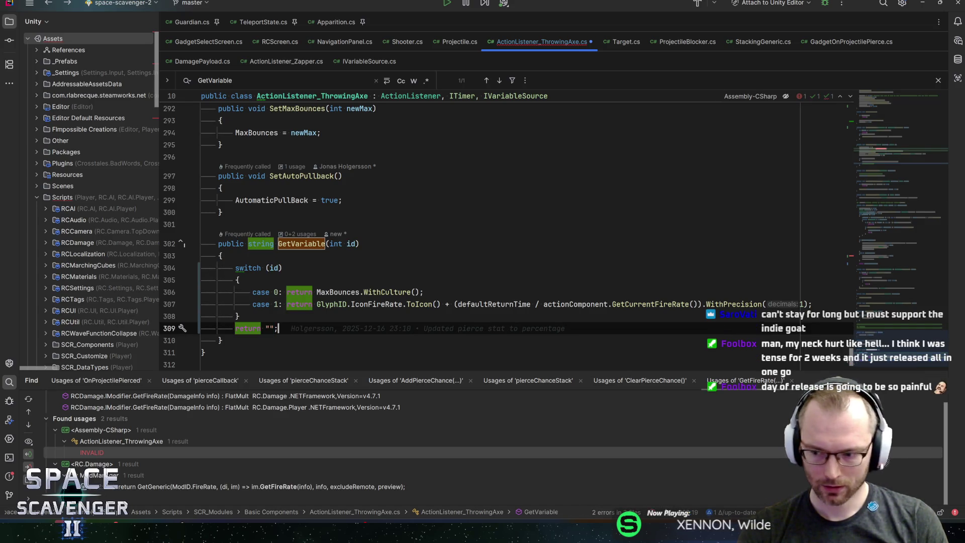
{"action": "key", "text": "ctrl+s"}
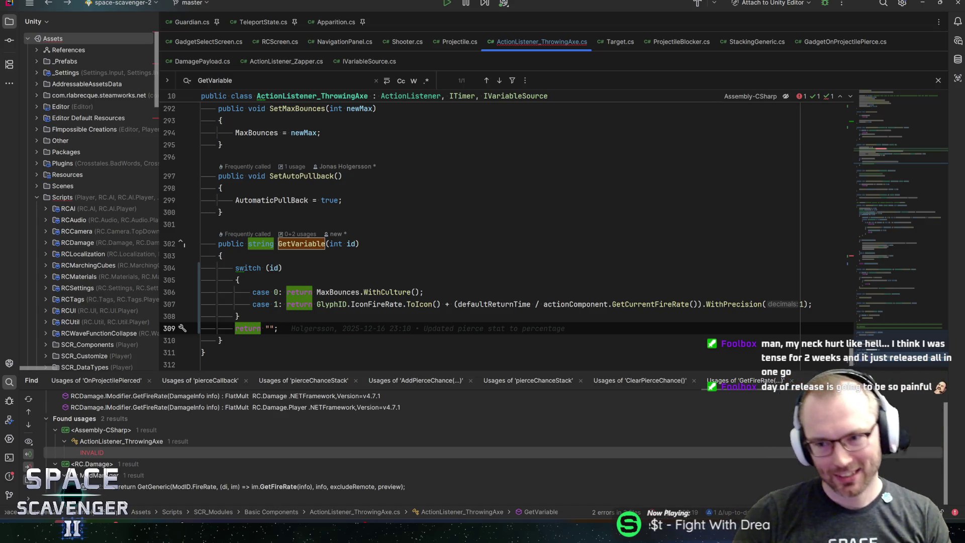
{"action": "left_click", "coordinate": [884, 248]}
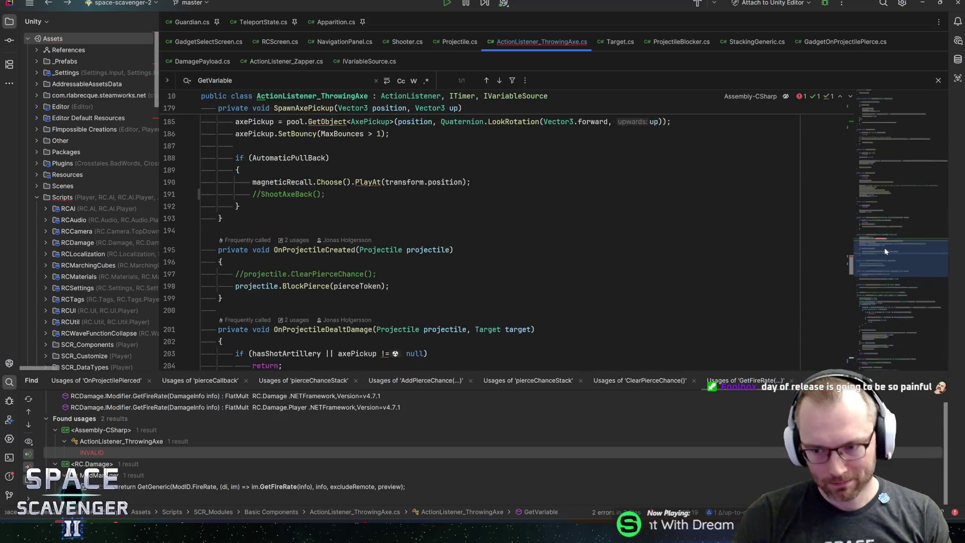
{"action": "scroll", "coordinate": [317, 217], "scroll_direction": "up", "scroll_amount": 3}
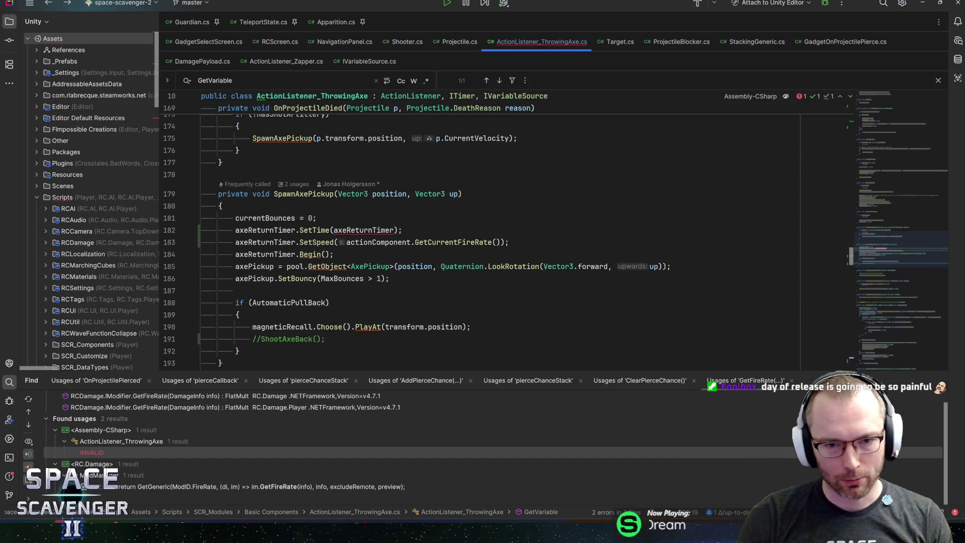
{"action": "left_click", "coordinate": [317, 218]}
{"action": "left_click", "coordinate": [363, 230]}
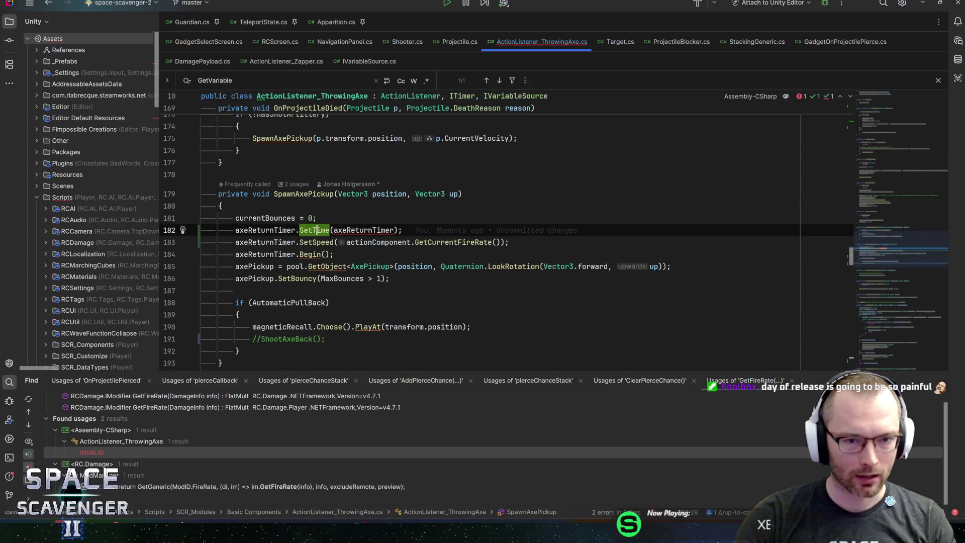
{"action": "double_click", "coordinate": [363, 230]}
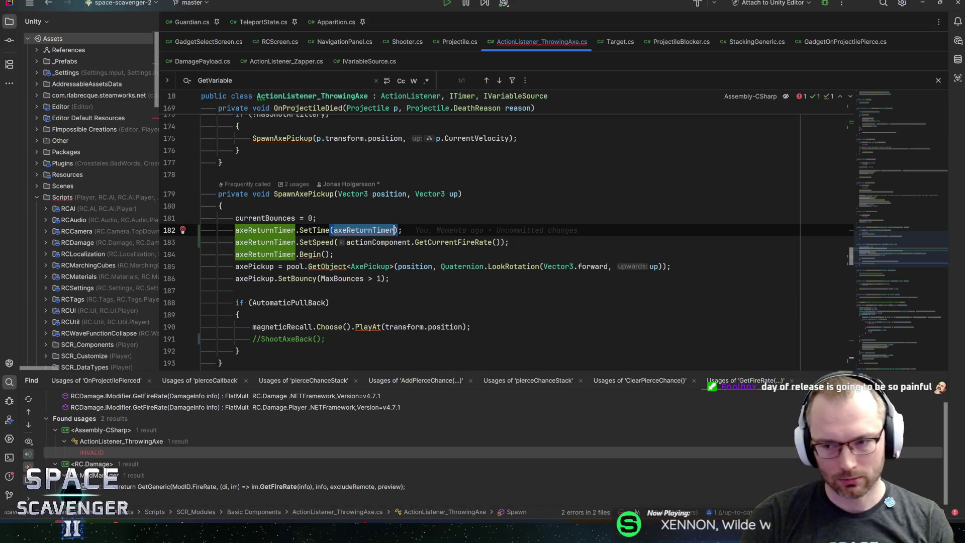
{"action": "left_click", "coordinate": [368, 229]}
{"action": "scroll", "coordinate": [367, 229], "scroll_direction": "up", "scroll_amount": 2}
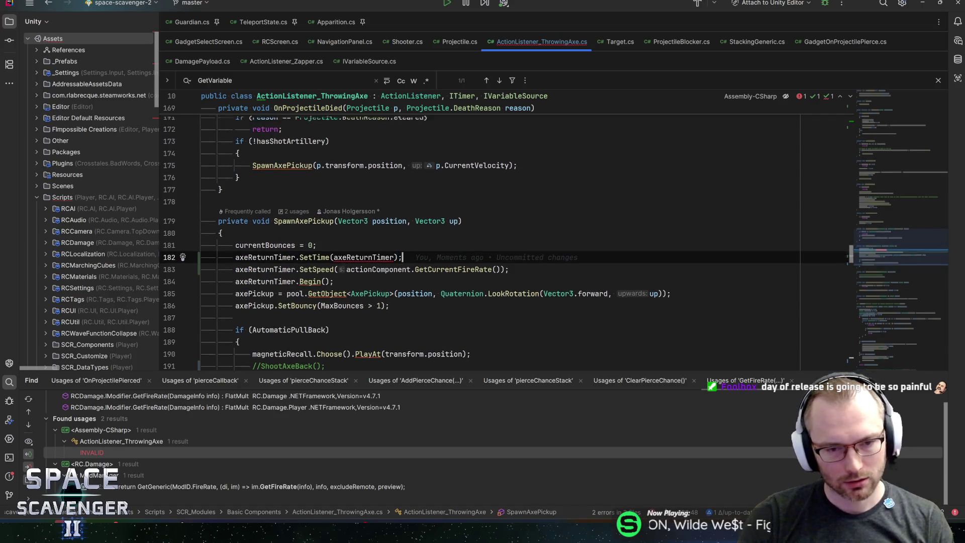
{"action": "double_click", "coordinate": [367, 267]}
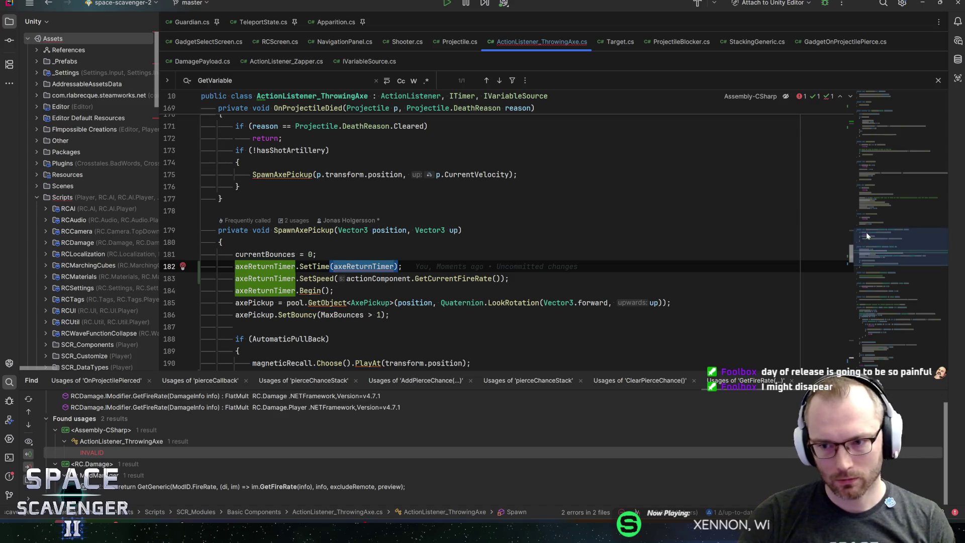
{"action": "key", "text": "Return"}
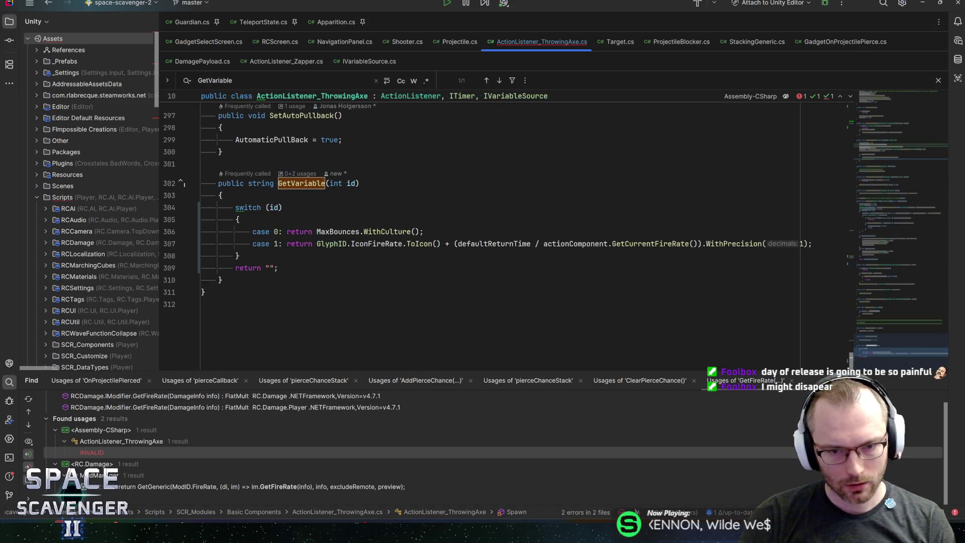
{"action": "left_click_drag", "start_coordinate": [454, 244], "coordinate": [759, 244]}
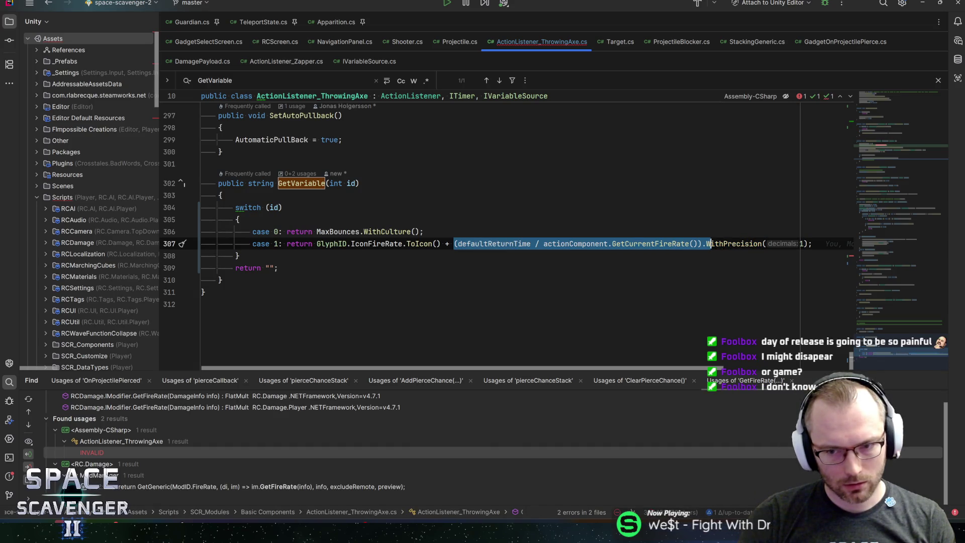
- Extract defaultReturnTime over the current fire rate into a method named GetReturnDelay
{"action": "key", "text": "alt+Return"}
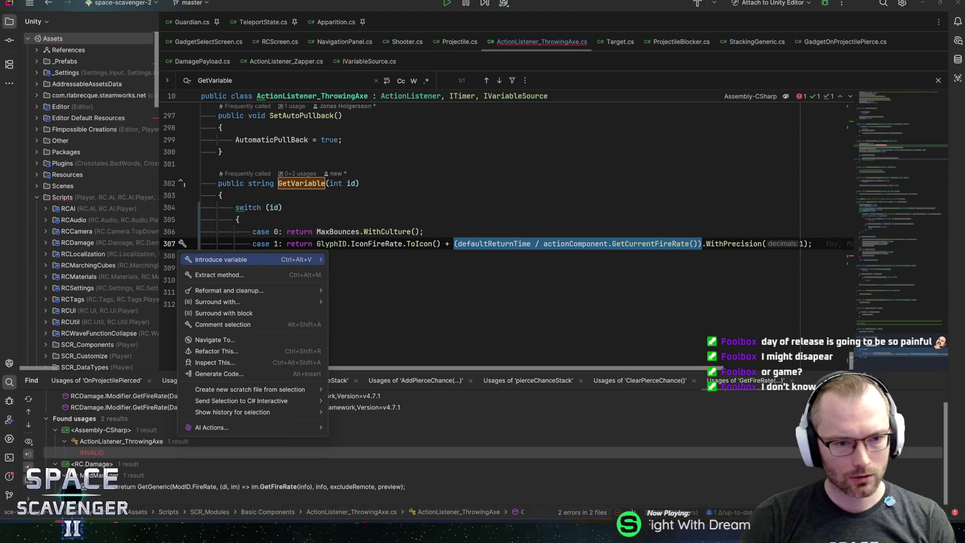
{"action": "key", "text": "Down"}
{"action": "key", "text": "Return"}
{"action": "key", "text": "Return"}
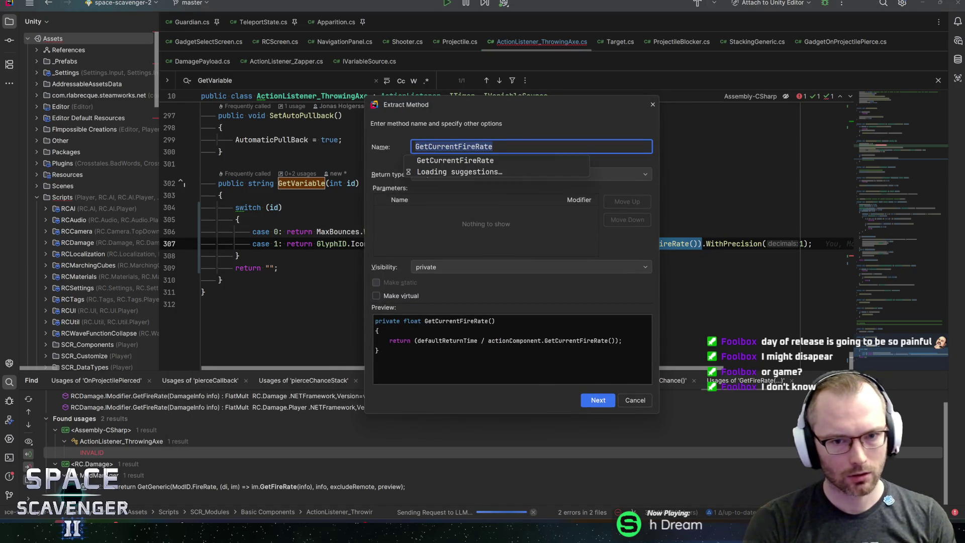
{"action": "type", "text": "GetReturn"}
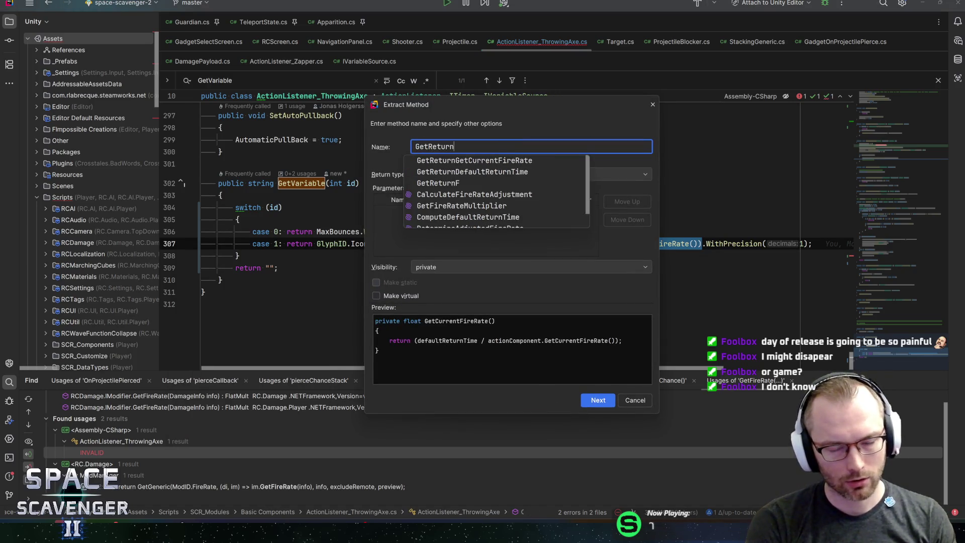
{"action": "type", "text": "Time"}
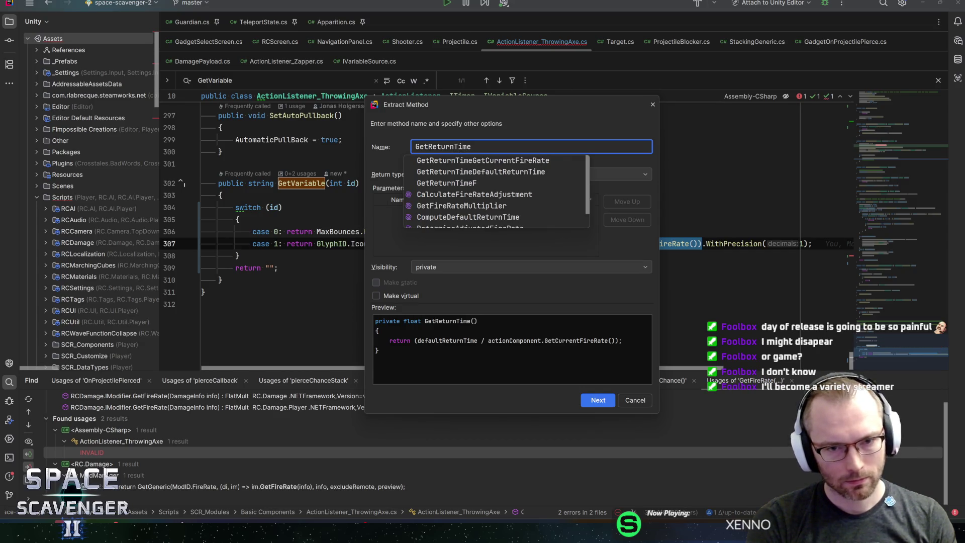
{"action": "key", "text": "BackSpace"}
{"action": "key", "text": "BackSpace"}
{"action": "key", "text": "BackSpace"}
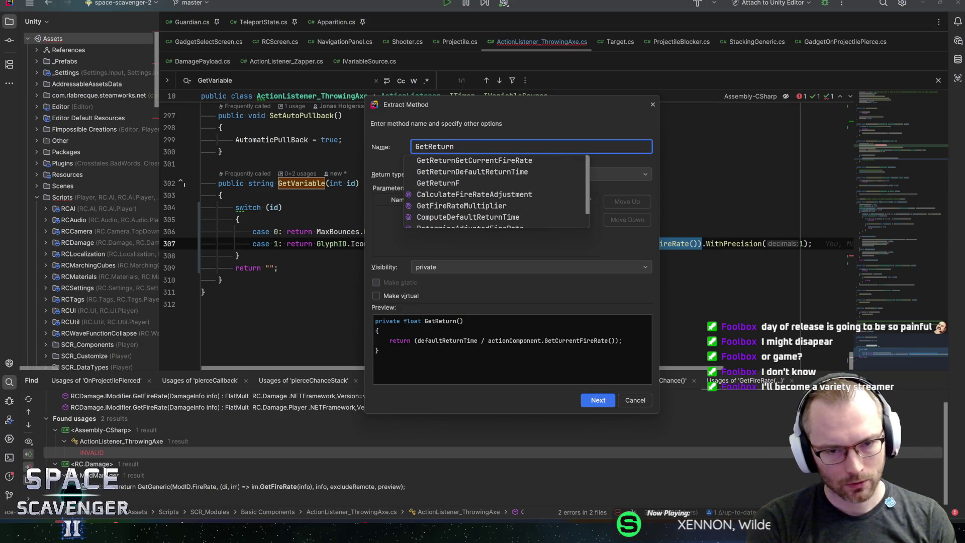
{"action": "type", "text": "Time"}
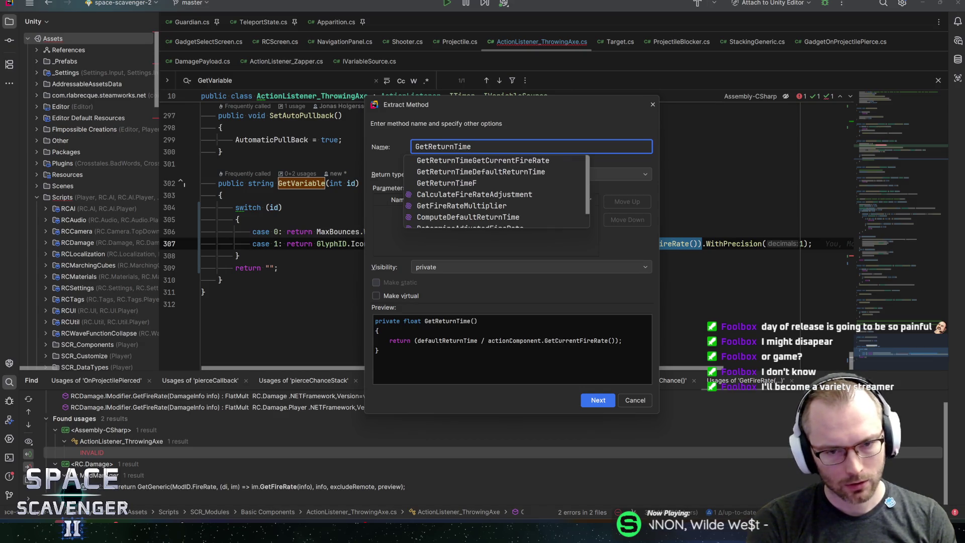
{"action": "key", "text": "BackSpace"}
{"action": "key", "text": "BackSpace"}
{"action": "key", "text": "BackSpace"}
{"action": "key", "text": "BackSpace"}
{"action": "type", "text": "Delay"}
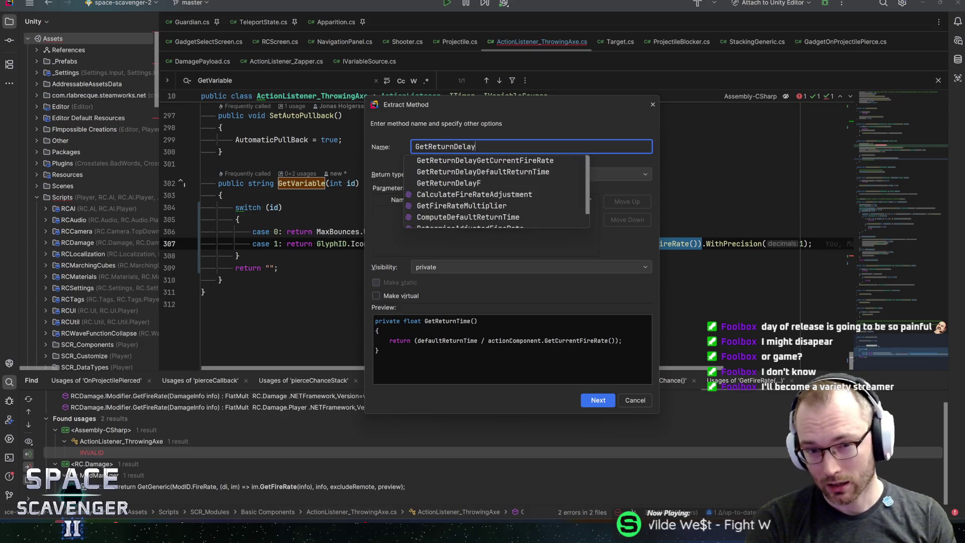
{"action": "key", "text": "Return"}
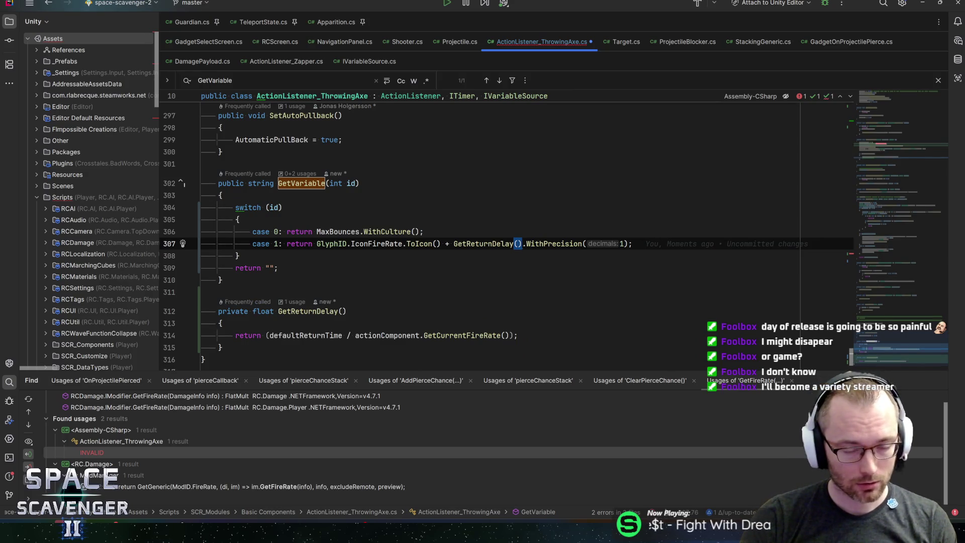
{"action": "key", "text": "ctrl+alt+Left"}
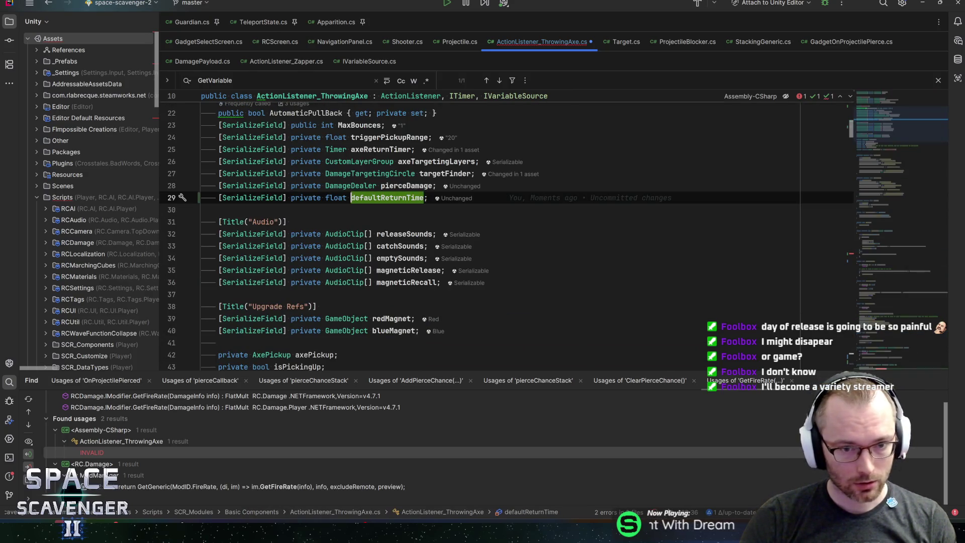
- Rename defaultReturnTime to defaultReturnDelay without adding FormerlySerializedAs
{"action": "key", "text": "shift+F6"}
{"action": "key", "text": "BackSpace"}
{"action": "key", "text": "BackSpace"}
{"action": "key", "text": "BackSpace"}
{"action": "type", "text": "Delay"}
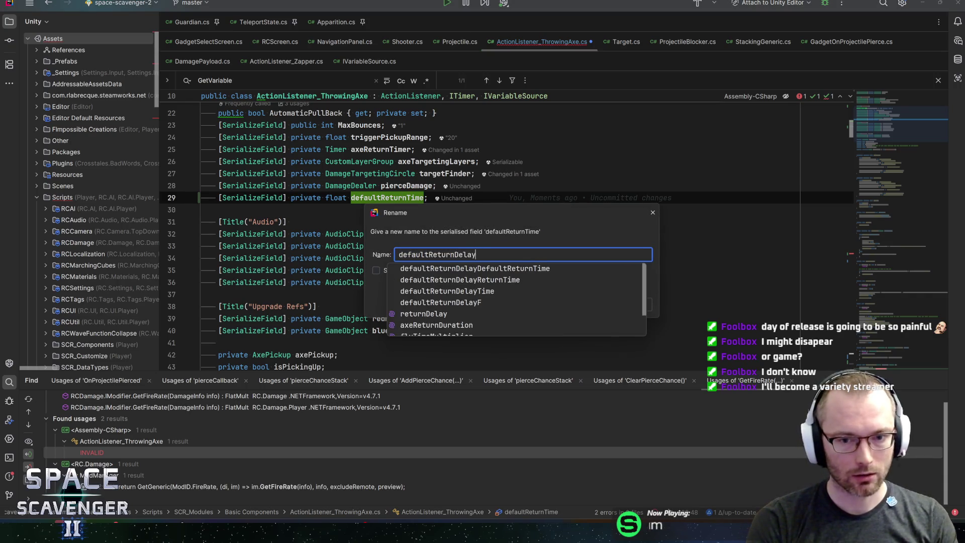
{"action": "key", "text": "Return"}
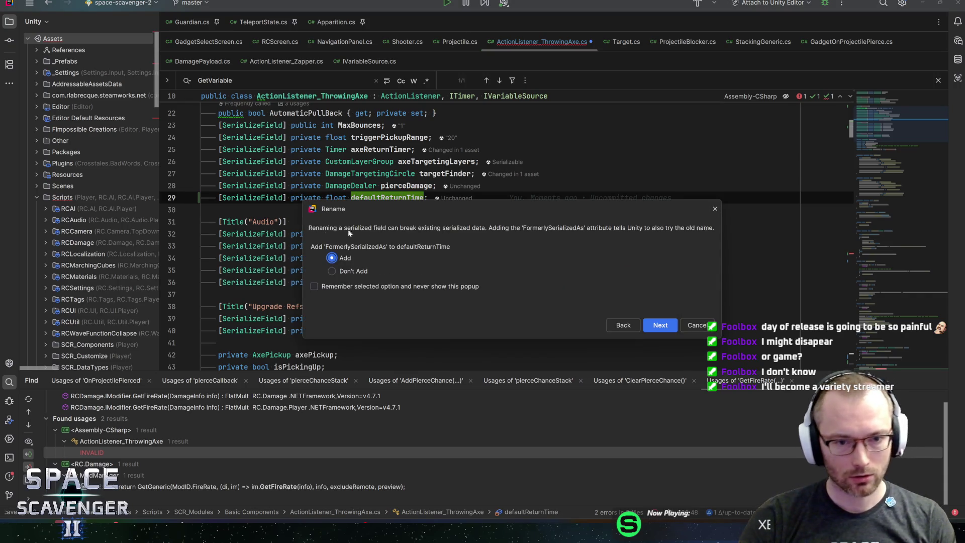
{"action": "key", "text": "Down"}
{"action": "key", "text": "Return"}
{"action": "left_click", "coordinate": [411, 197]}
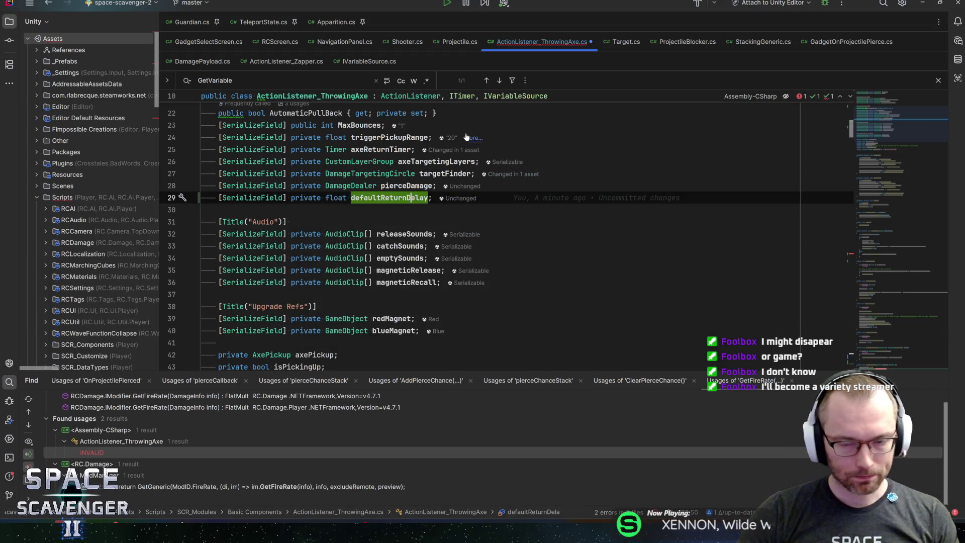
- In SpawnAxePickup, pass GetReturnDelay() to SetTime, delete the SetSpeed line, and save
{"action": "key", "text": "ctrl+f"}
{"action": "key", "text": "Return"}
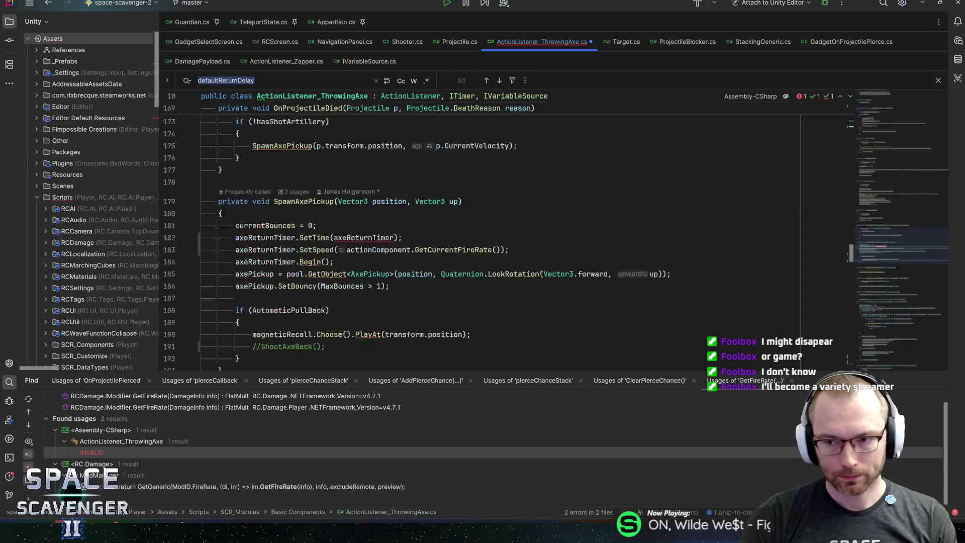
{"action": "left_click", "coordinate": [885, 246]}
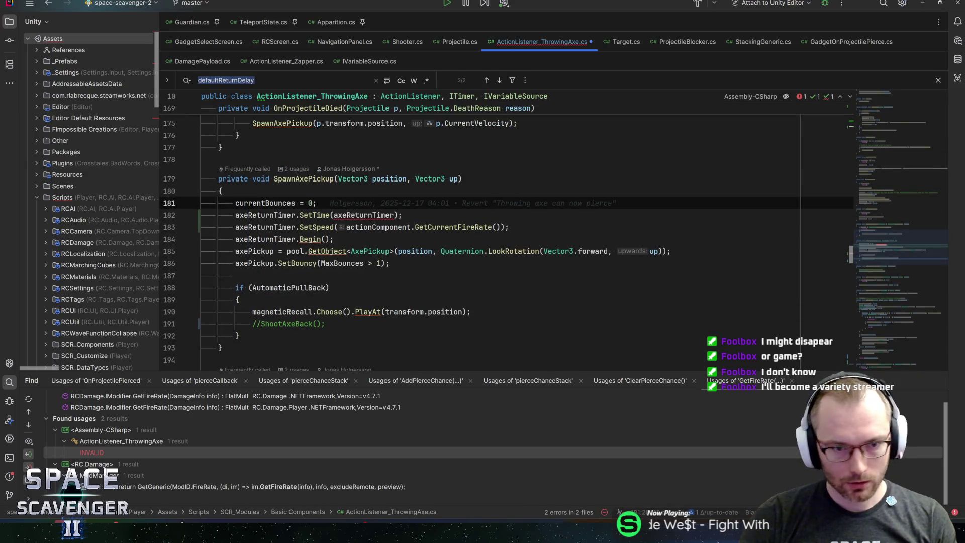
{"action": "double_click", "coordinate": [363, 215]}
{"action": "type", "text": "GetRe"}
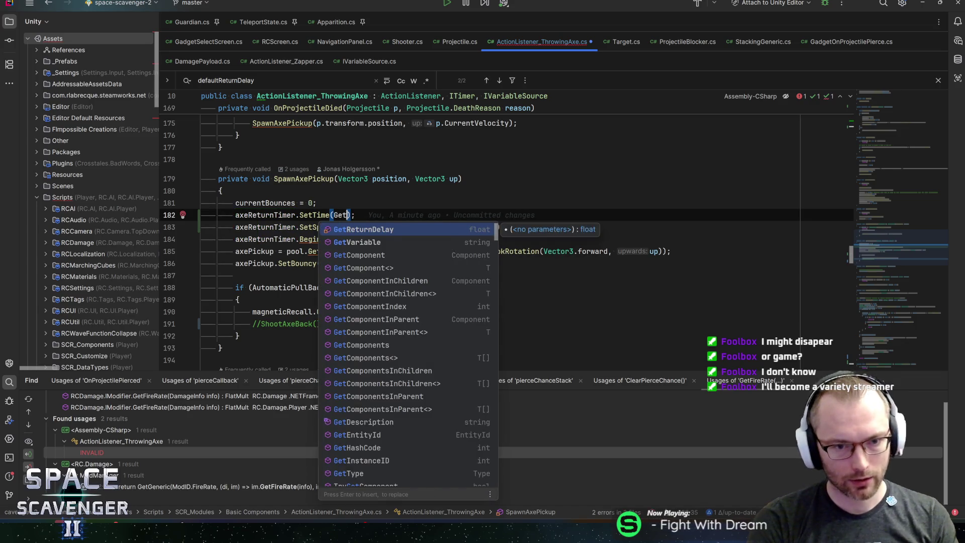
{"action": "key", "text": "Return"}
{"action": "key", "text": "End"}
{"action": "key", "text": "shift+Down"}
{"action": "key", "text": "shift+End"}
{"action": "key", "text": "Delete"}
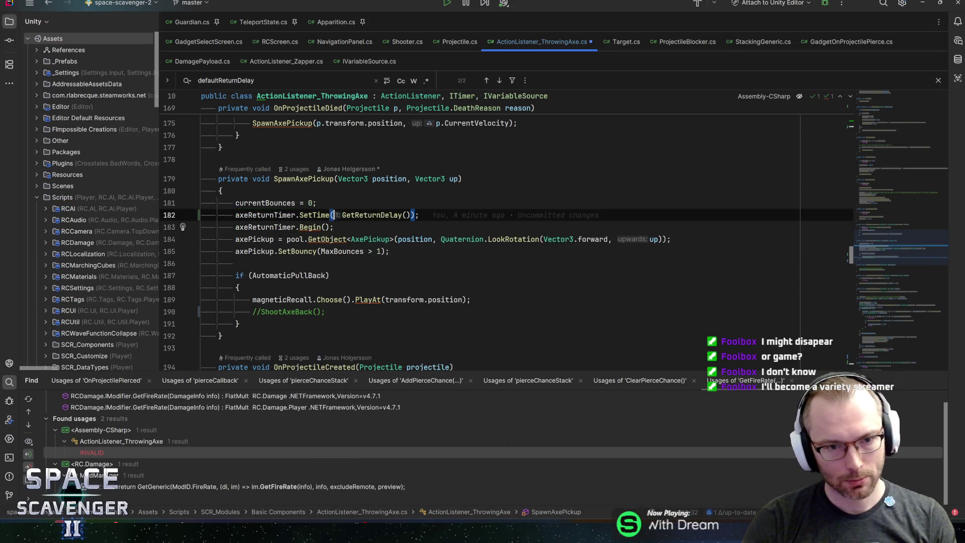
{"action": "key", "text": "ctrl+s"}
- Remove the redundant parentheses in GetReturnDelay's return expression and save
{"action": "left_click", "coordinate": [334, 227]}
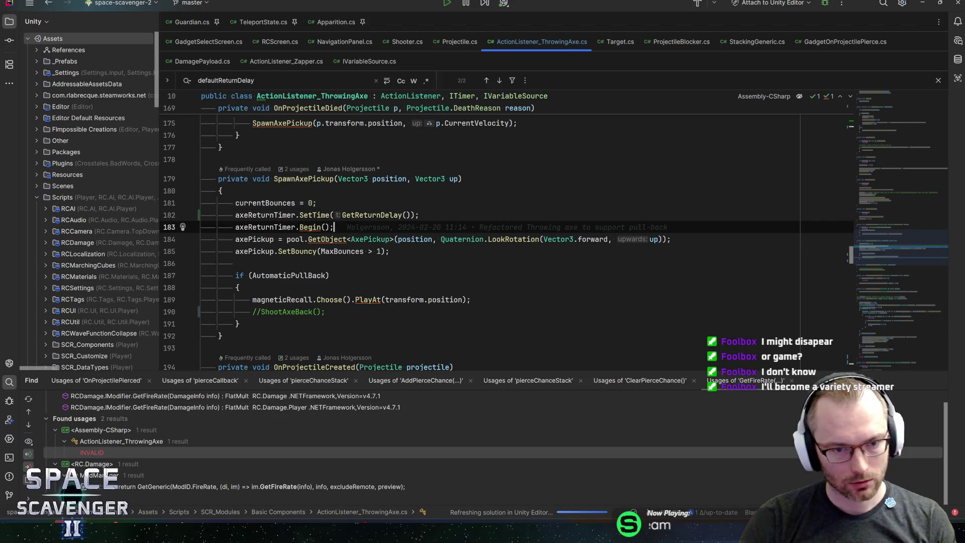
{"action": "left_click", "coordinate": [372, 215], "text": "ctrl"}
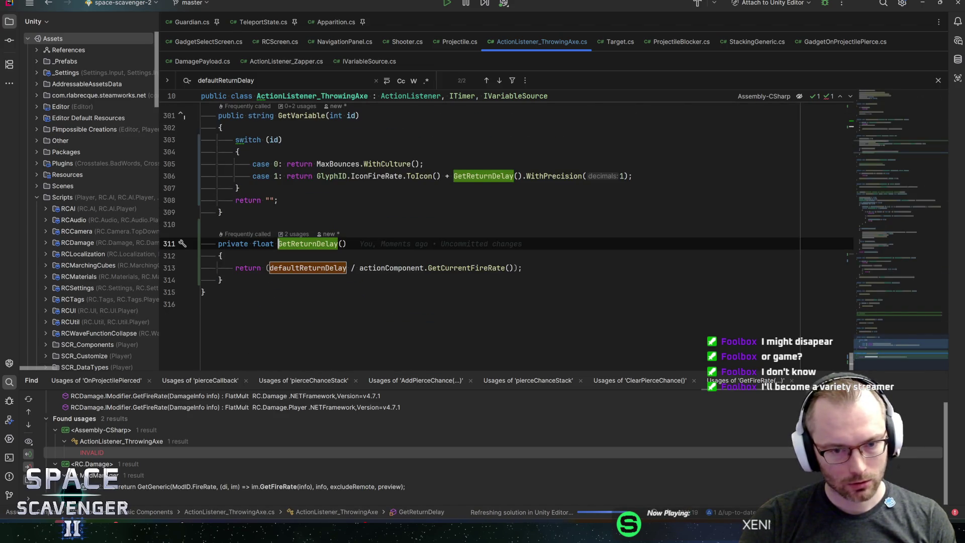
{"action": "double_click", "coordinate": [279, 268]}
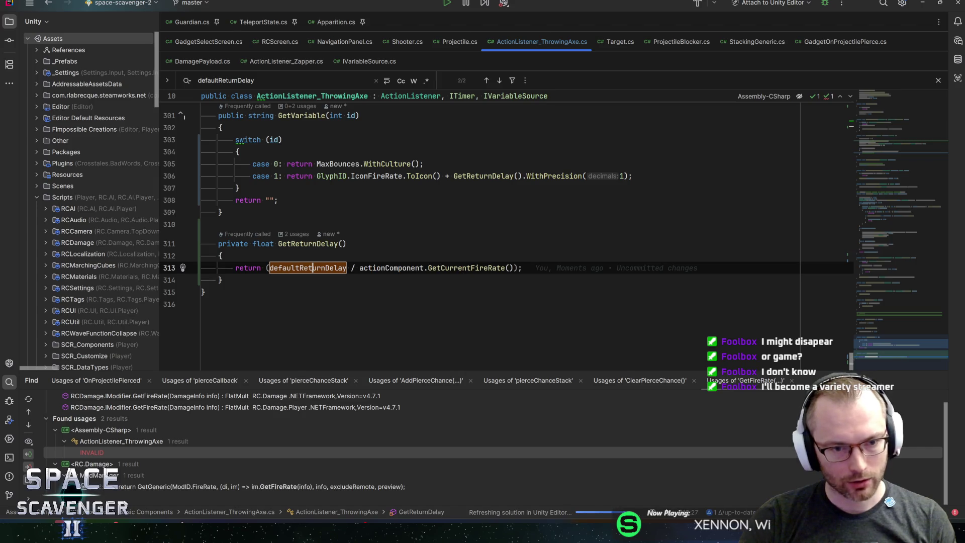
{"action": "key", "text": "End"}
{"action": "key", "text": "alt+Return"}
{"action": "key", "text": "Return"}
{"action": "key", "text": "ctrl+s"}
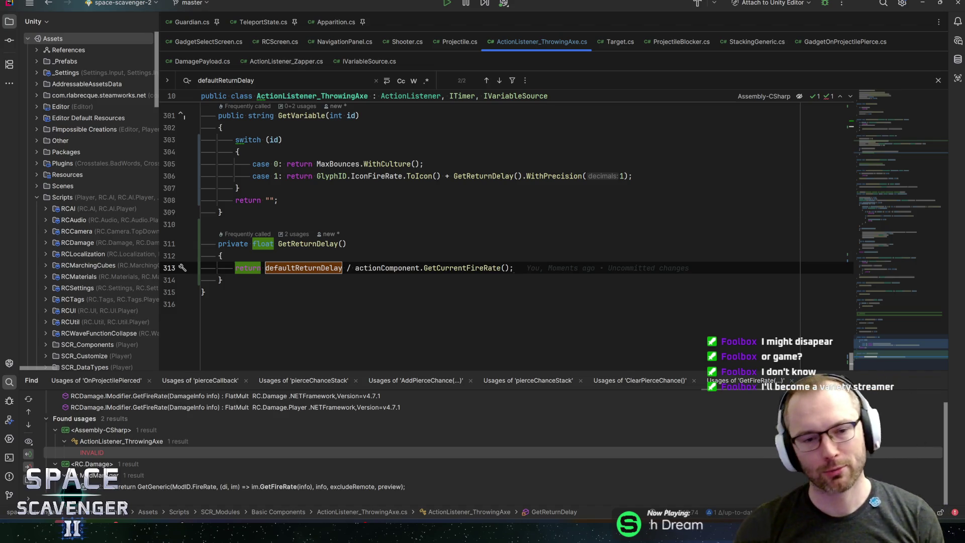
- Look over the edited code, then switch to Unity to recompile
{"action": "key", "text": "Up"}
{"action": "key", "text": "Up"}
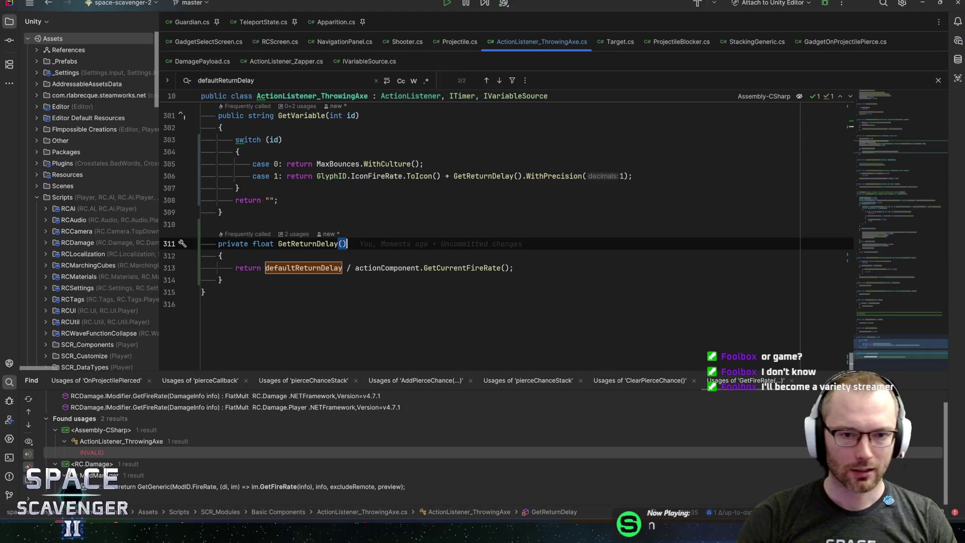
{"action": "key", "text": "Down"}
{"action": "key", "text": "Down"}
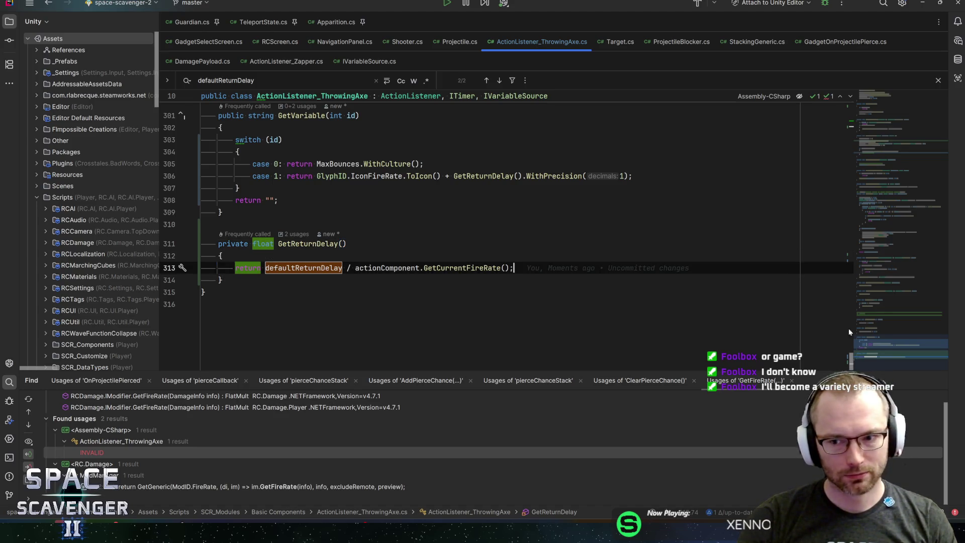
{"action": "scroll", "coordinate": [890, 346], "scroll_direction": "up", "scroll_amount": 1}
{"action": "scroll", "coordinate": [888, 345], "scroll_direction": "down", "scroll_amount": 1}
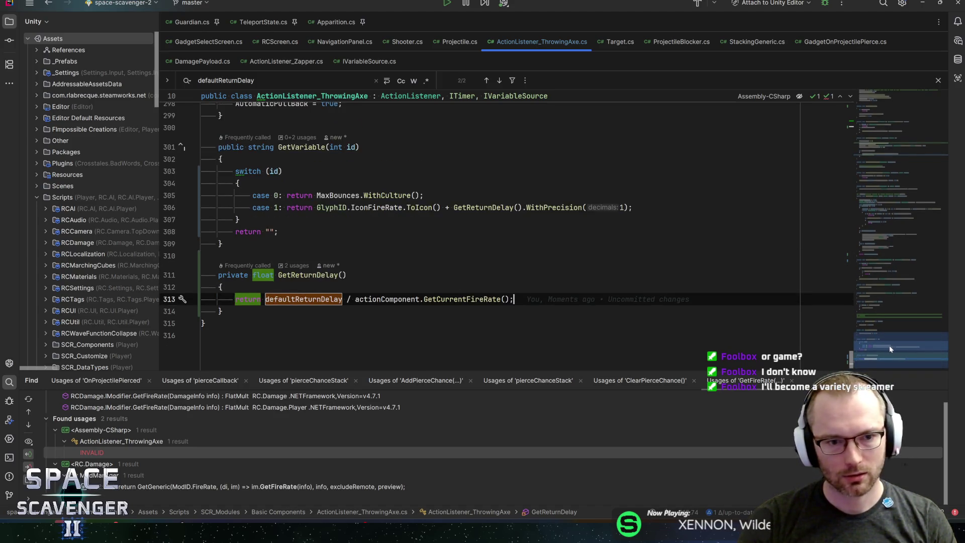
{"action": "scroll", "coordinate": [898, 352], "scroll_direction": "up", "scroll_amount": 3}
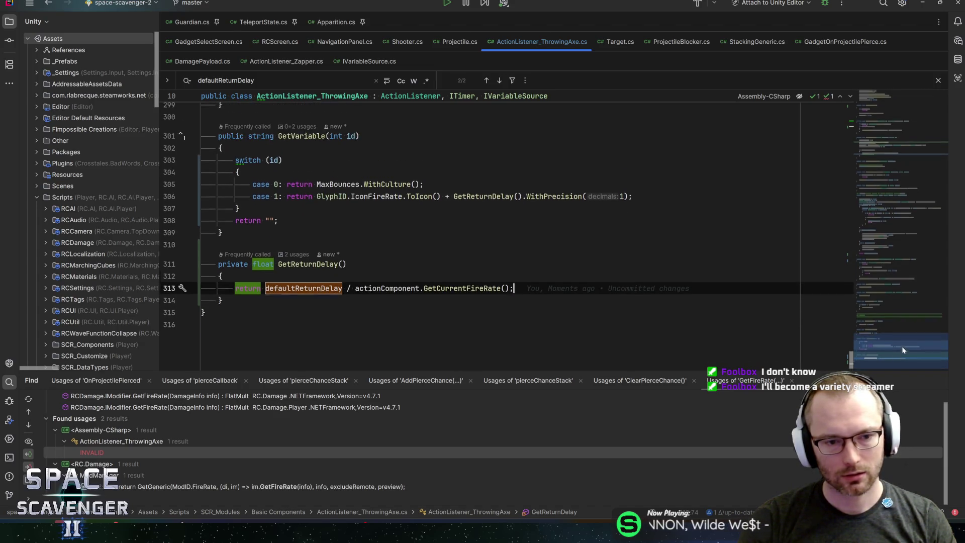
{"action": "key", "text": "Down"}
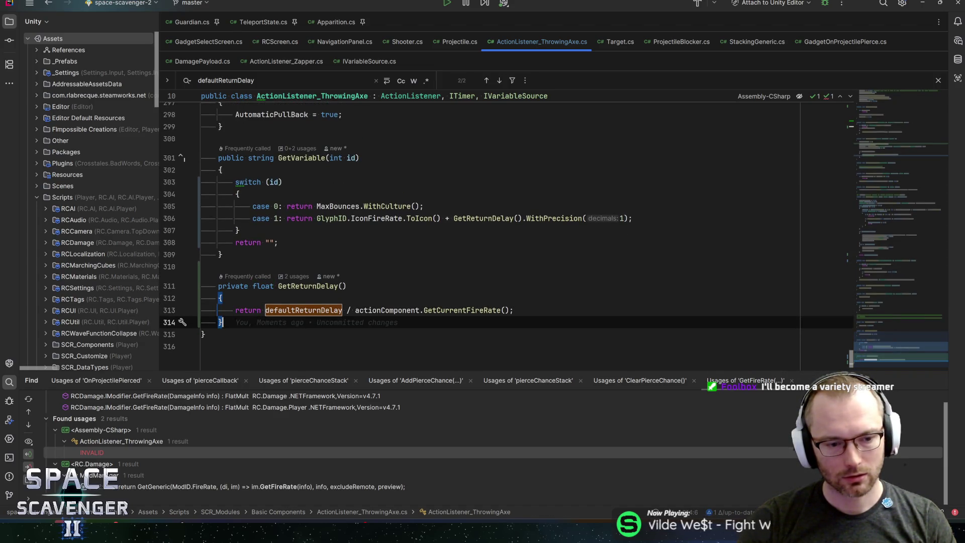
{"action": "key", "text": "Up"}
{"action": "key", "text": "Up"}
{"action": "key", "text": "Up"}
{"action": "key", "text": "Up"}
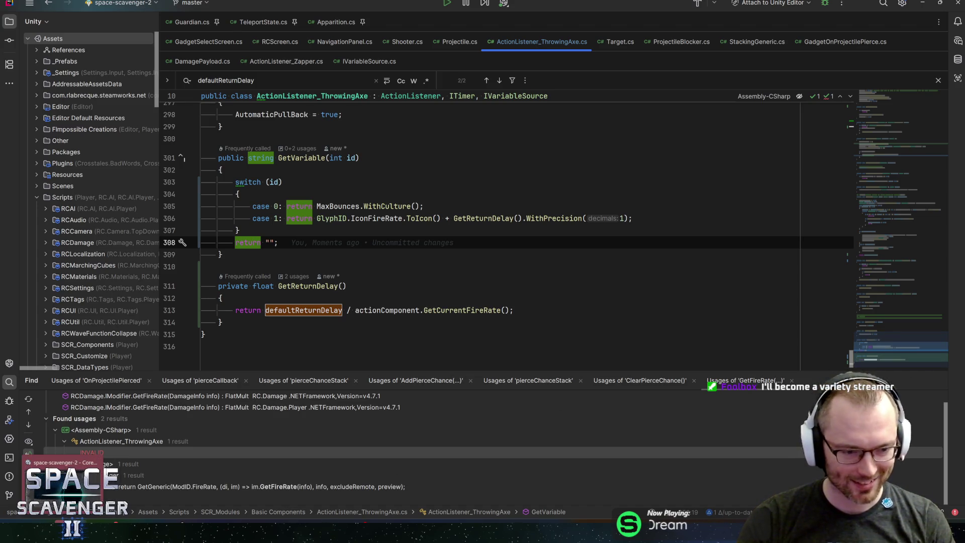
{"action": "key", "text": "alt+Tab"}
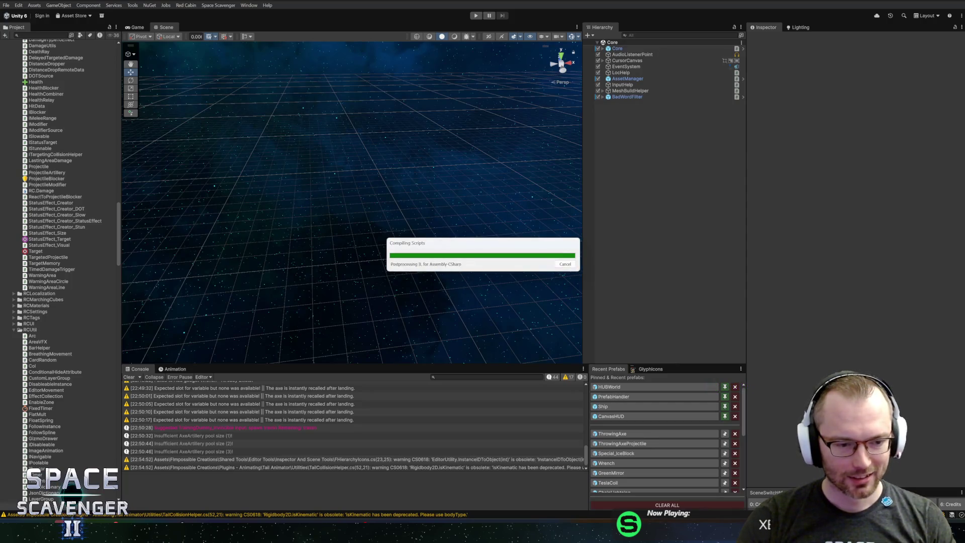
- Check GetReturnDelay's usages in the script, then open the ThrowingAxe prefab in Unity
{"action": "key", "text": "alt+Tab"}
{"action": "left_click", "coordinate": [347, 286]}
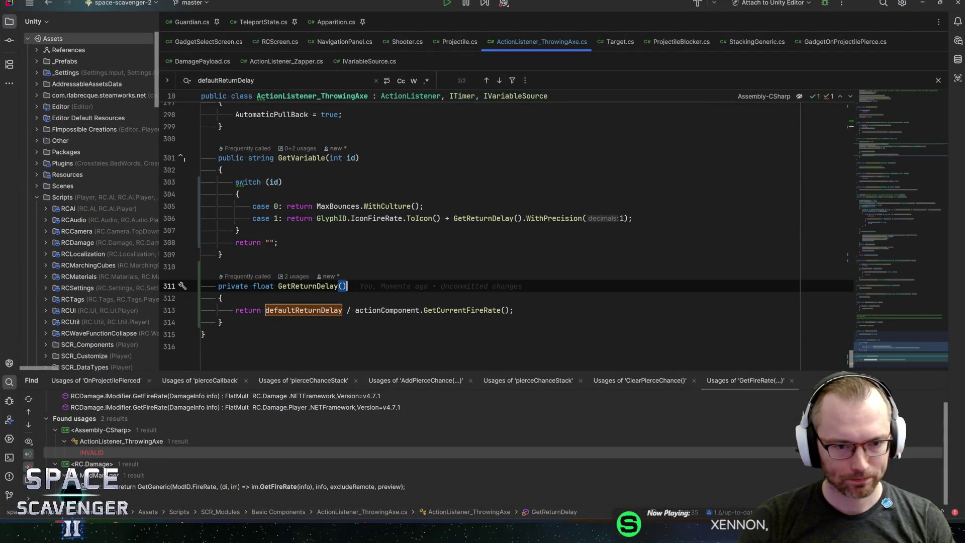
{"action": "double_click", "coordinate": [316, 286]}
{"action": "key", "text": "ctrl+f"}
{"action": "key", "text": "Return"}
{"action": "key", "text": "Return"}
{"action": "key", "text": "Return"}
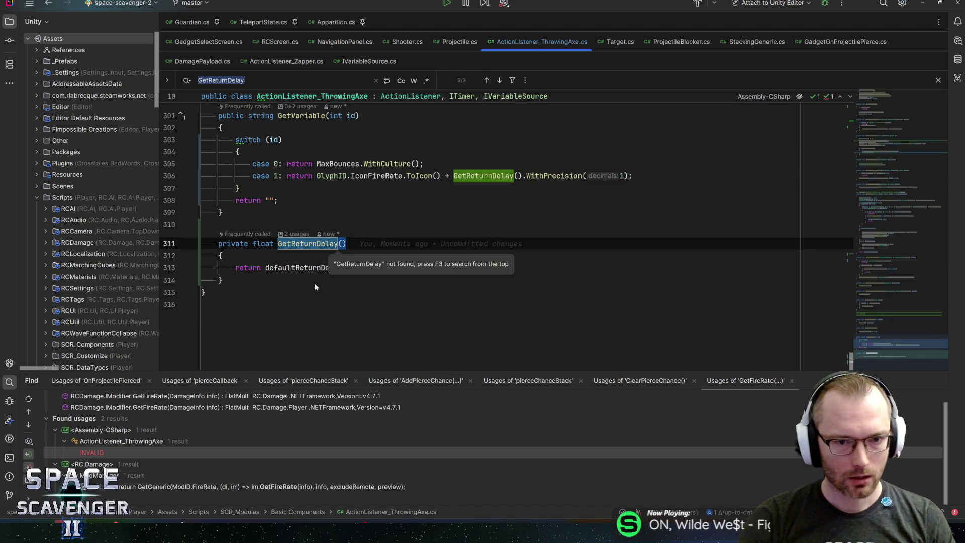
{"action": "key", "text": "Return"}
{"action": "key", "text": "Return"}
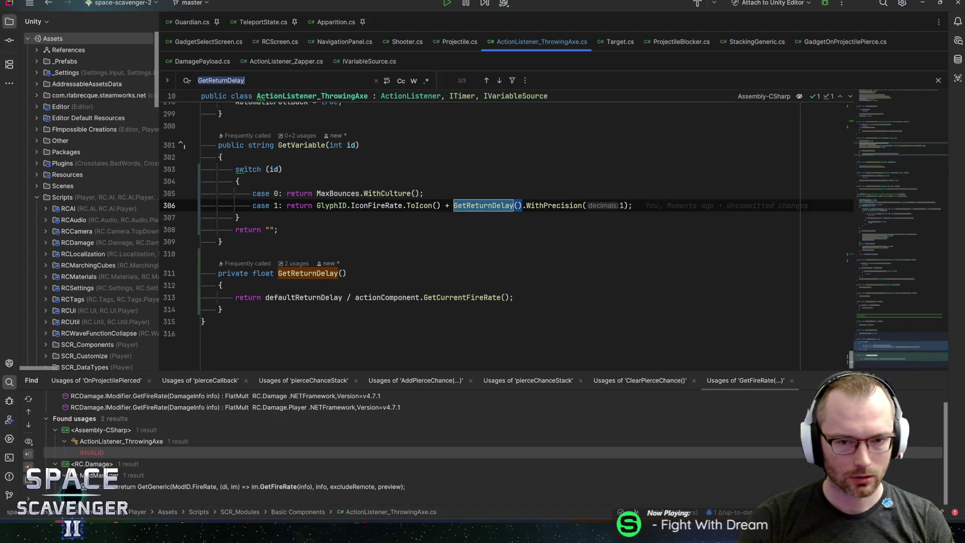
{"action": "mouse_move", "coordinate": [483, 212]}
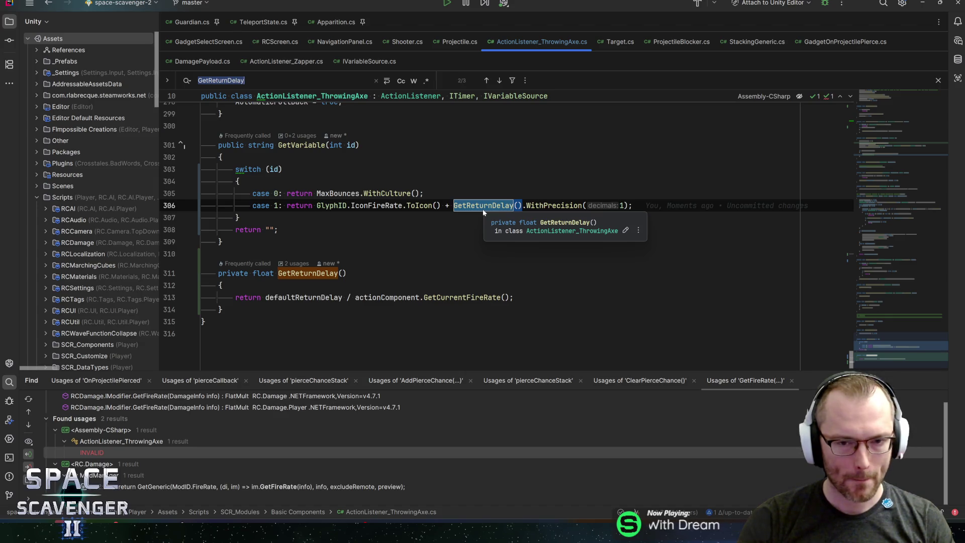
{"action": "left_click", "coordinate": [242, 218]}
{"action": "key", "text": "alt+Tab"}
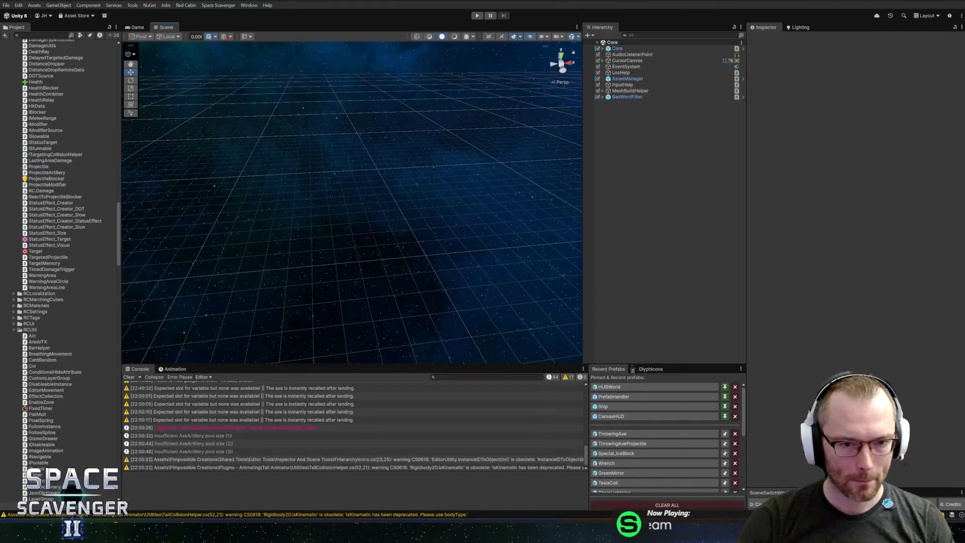
{"action": "left_click", "coordinate": [611, 434]}
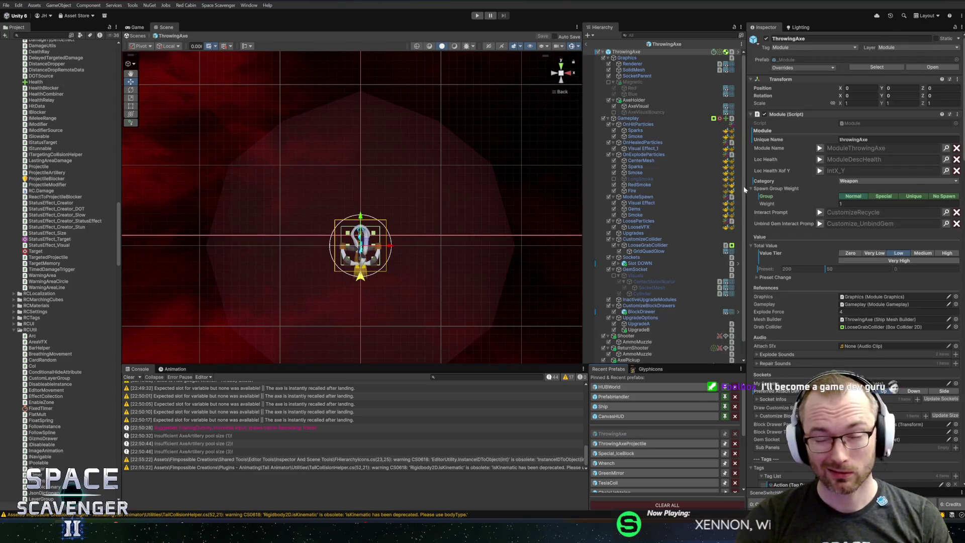
- Widen the Inspector and expand the axe, ThrowingAxeBounce and ThrowingAxePickup description previews
{"action": "left_click_drag", "start_coordinate": [745, 186], "coordinate": [727, 187]}
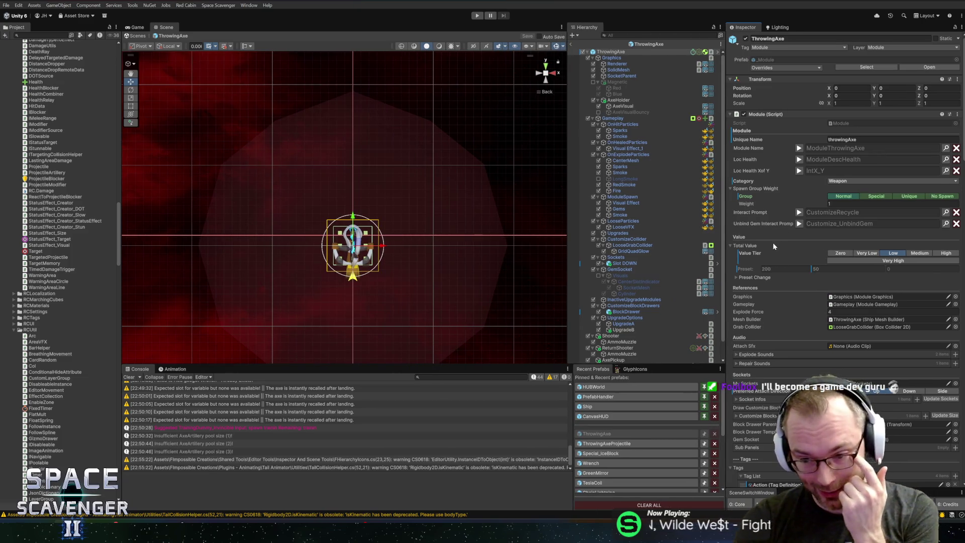
{"action": "scroll", "coordinate": [773, 246], "scroll_direction": "down", "scroll_amount": 10}
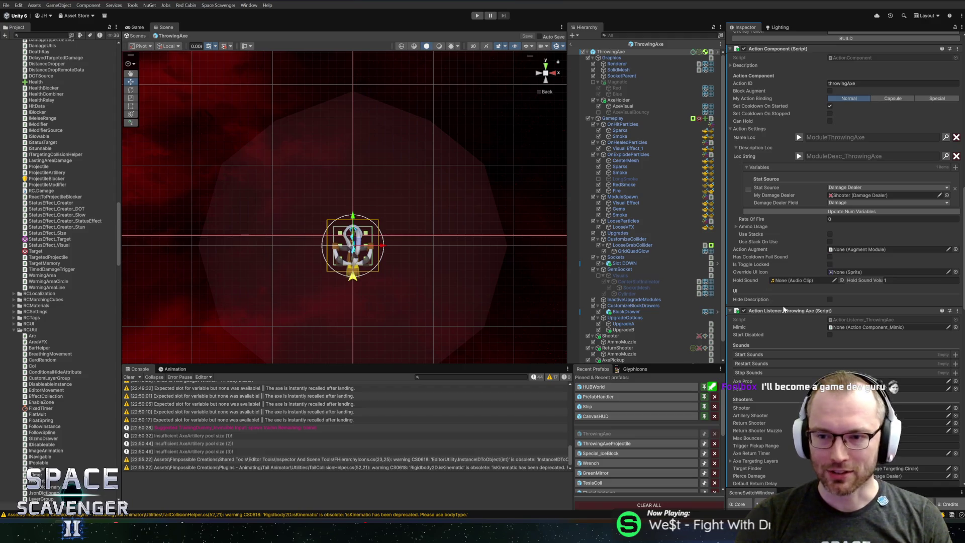
{"action": "scroll", "coordinate": [781, 299], "scroll_direction": "up", "scroll_amount": 3}
{"action": "left_click", "coordinate": [799, 238]}
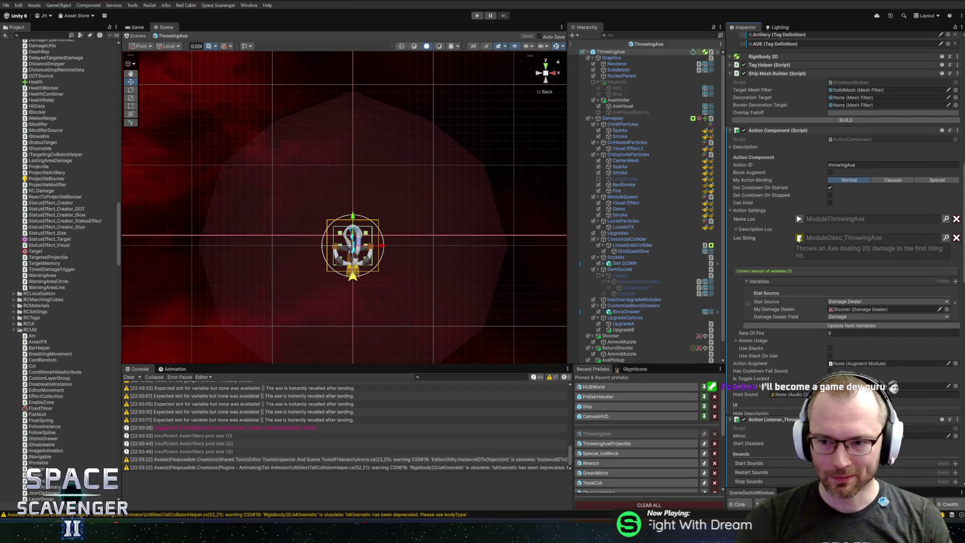
{"action": "scroll", "coordinate": [784, 307], "scroll_direction": "down", "scroll_amount": 7}
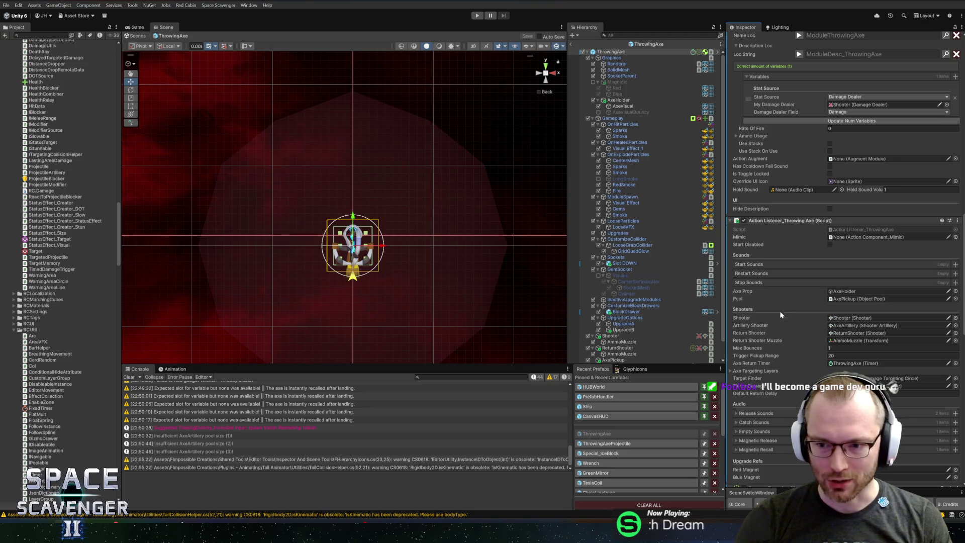
{"action": "scroll", "coordinate": [784, 308], "scroll_direction": "down", "scroll_amount": 8}
{"action": "scroll", "coordinate": [787, 311], "scroll_direction": "down", "scroll_amount": 10}
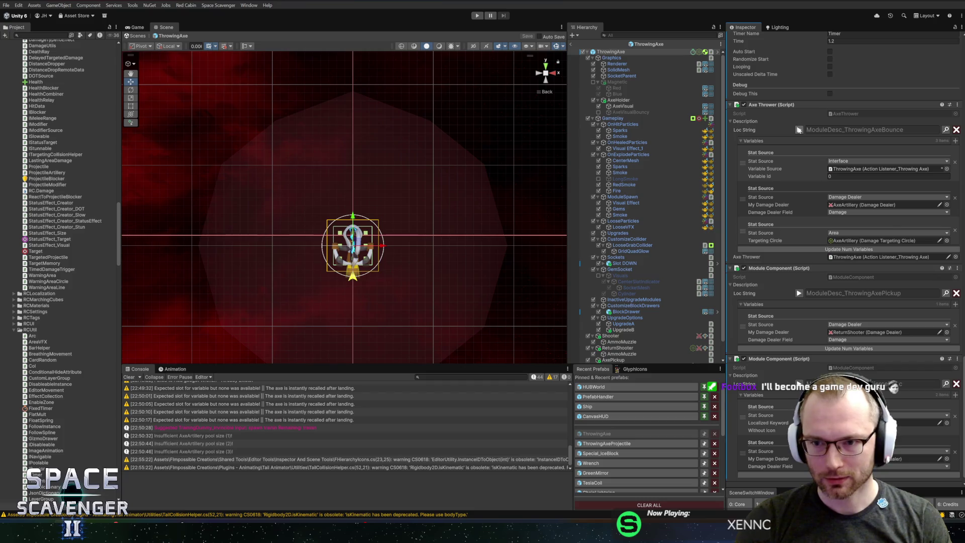
{"action": "left_click", "coordinate": [799, 130]}
{"action": "left_click", "coordinate": [799, 130]}
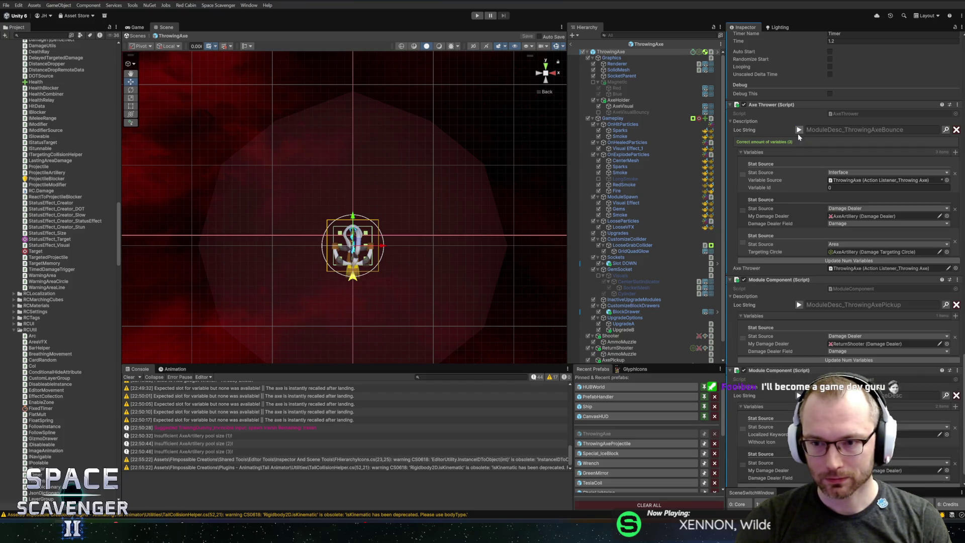
{"action": "left_click", "coordinate": [799, 306]}
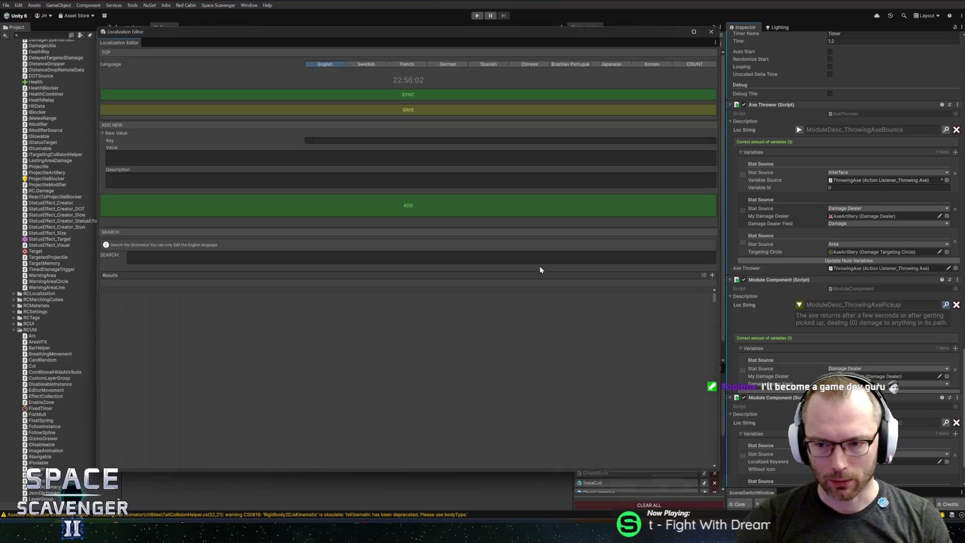
{"action": "left_click", "coordinate": [332, 267]}
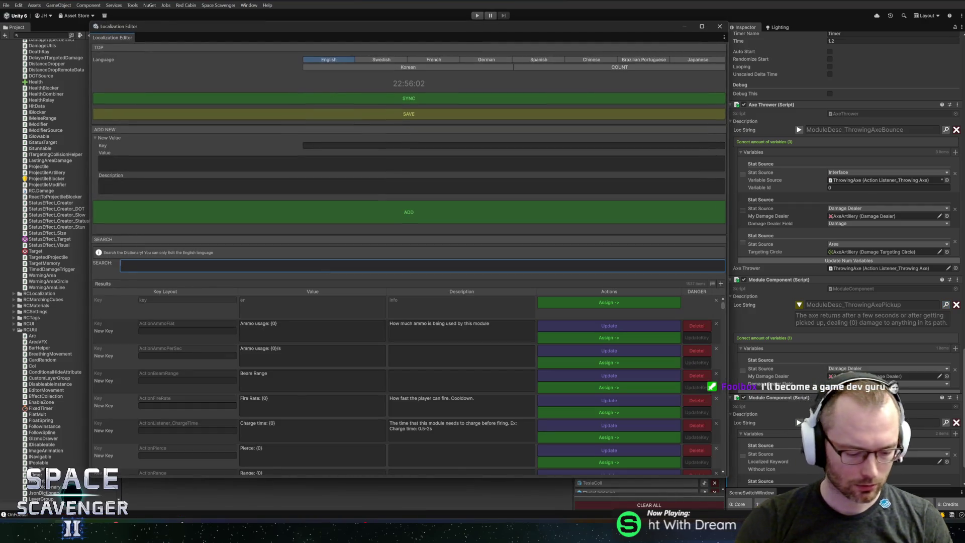
- Find 'throwingaxepick', replace 'a few seconds' with {1}, update and close the editor
{"action": "type", "text": "throwingaxe"}
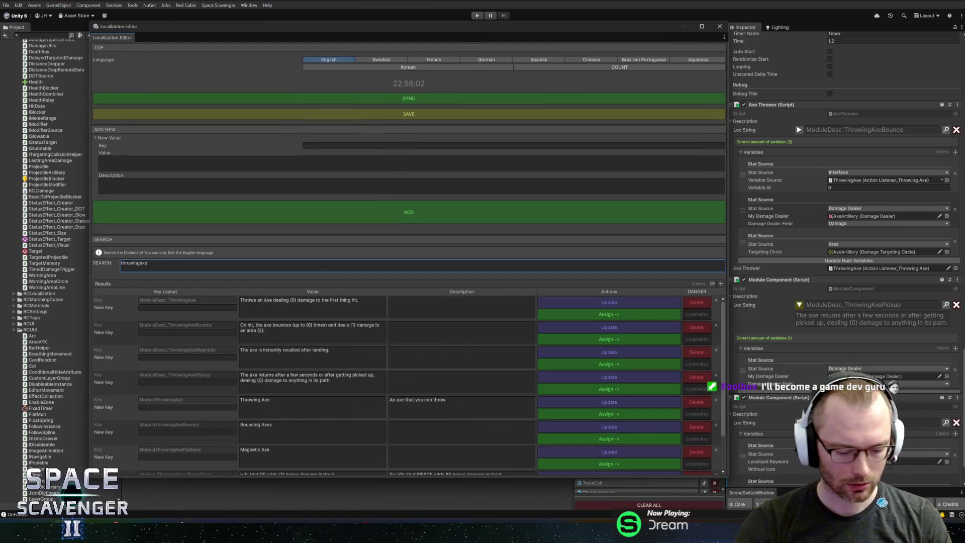
{"action": "type", "text": "pick"}
{"action": "left_click", "coordinate": [265, 302]}
{"action": "left_click", "coordinate": [289, 302]}
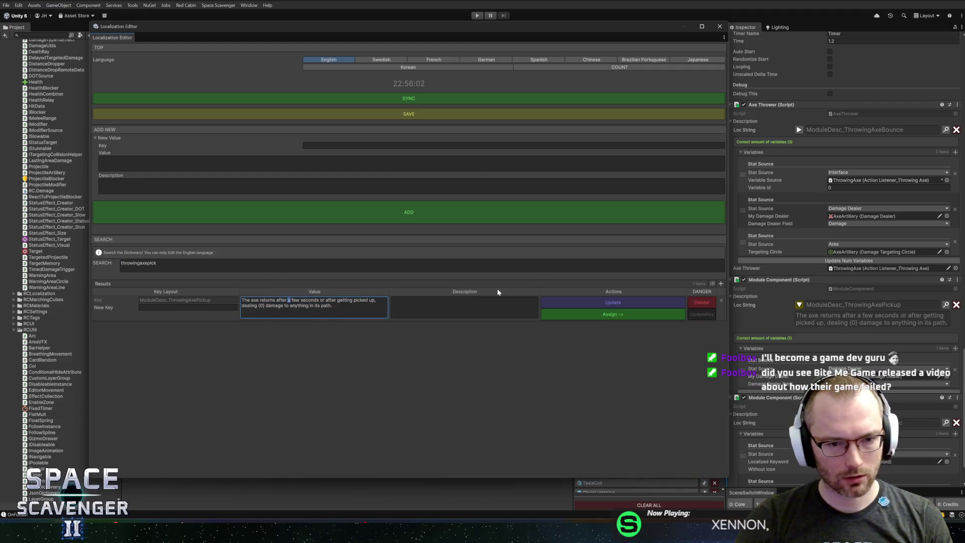
{"action": "key", "text": "ctrl+shift+Right"}
{"action": "key", "text": "ctrl+shift+Right"}
{"action": "key", "text": "ctrl+shift+Right"}
{"action": "key", "text": "BackSpace"}
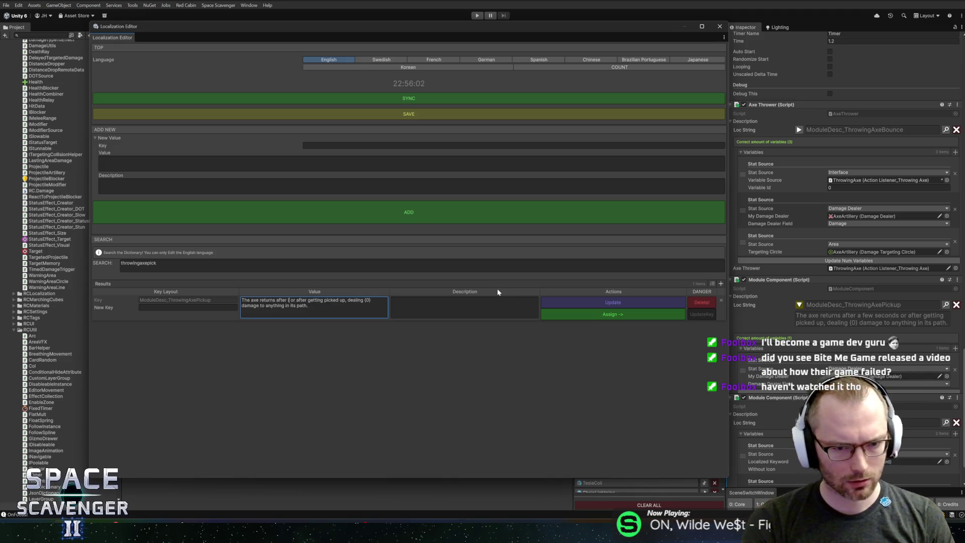
{"action": "type", "text": "{1}"}
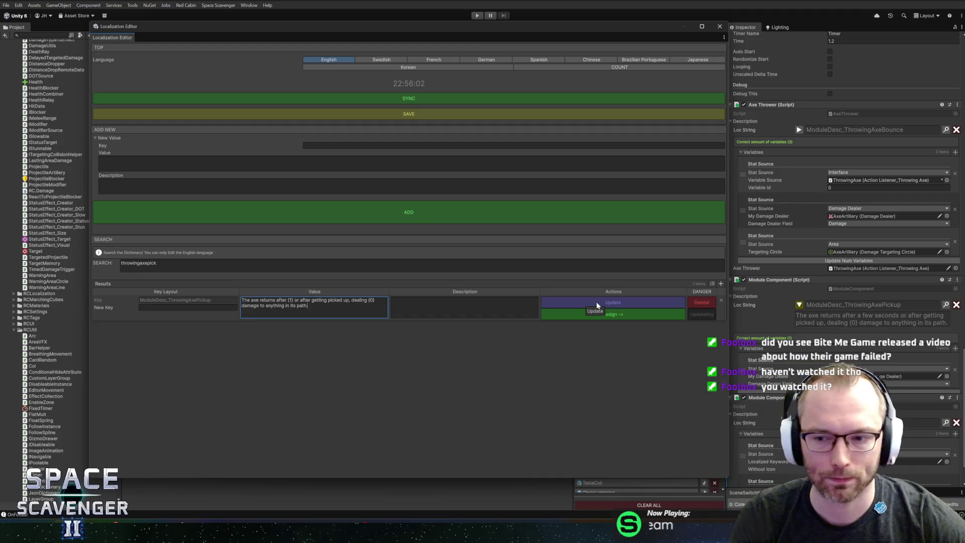
{"action": "left_click", "coordinate": [597, 302]}
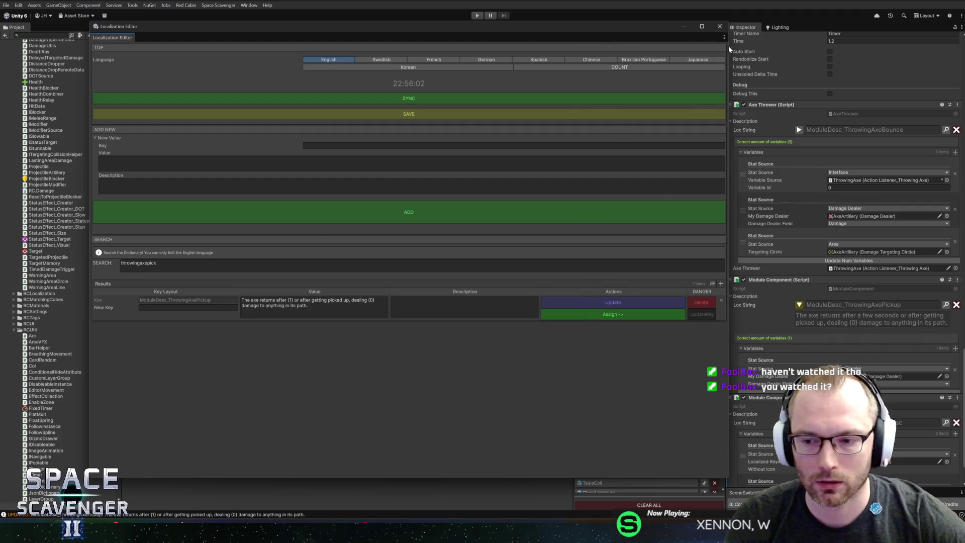
{"action": "left_click", "coordinate": [719, 26]}
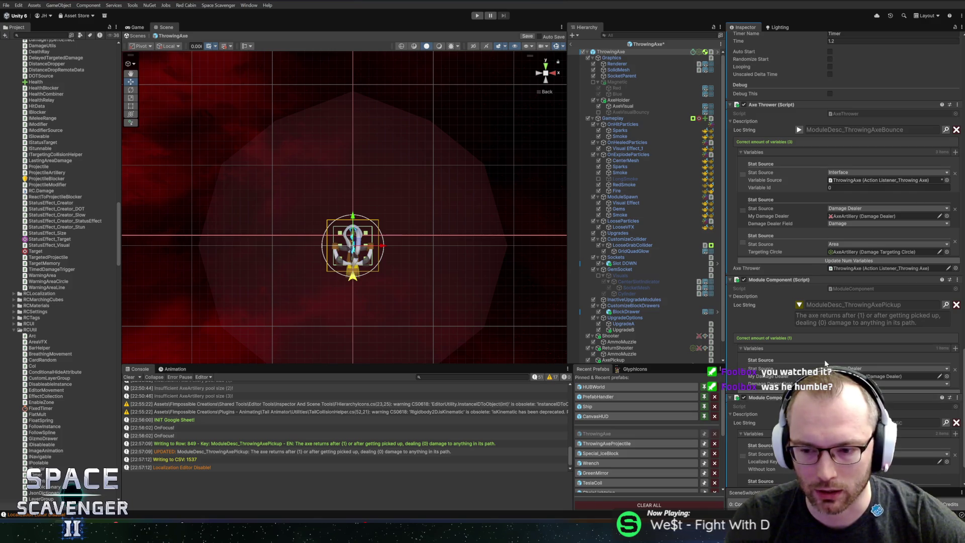
- Add a second variable to the pickup description, switching its Stat Source from Timer to Interface
{"action": "scroll", "coordinate": [776, 297], "scroll_direction": "down", "scroll_amount": 3}
{"action": "left_click", "coordinate": [797, 256]}
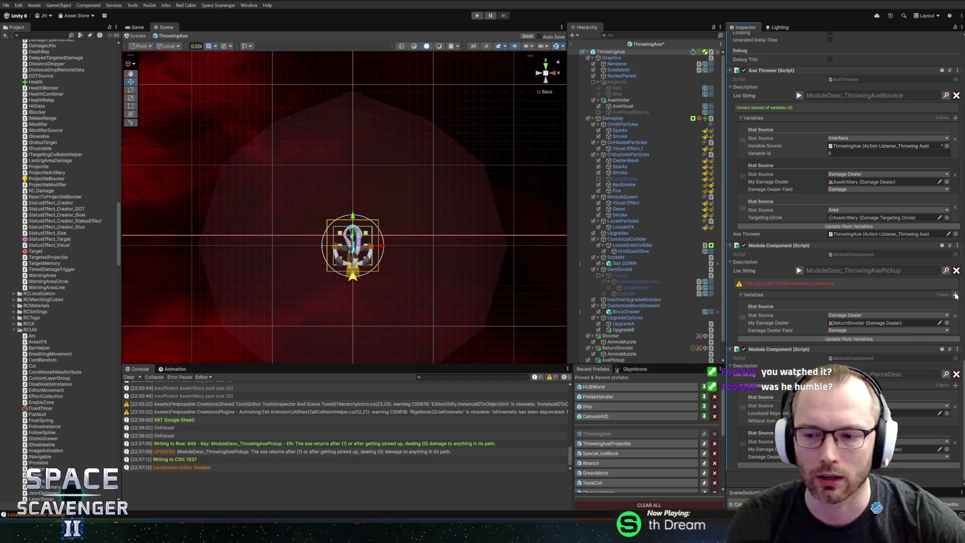
{"action": "left_click", "coordinate": [848, 339]}
{"action": "scroll", "coordinate": [846, 279], "scroll_direction": "down", "scroll_amount": 3}
{"action": "left_click", "coordinate": [845, 280]}
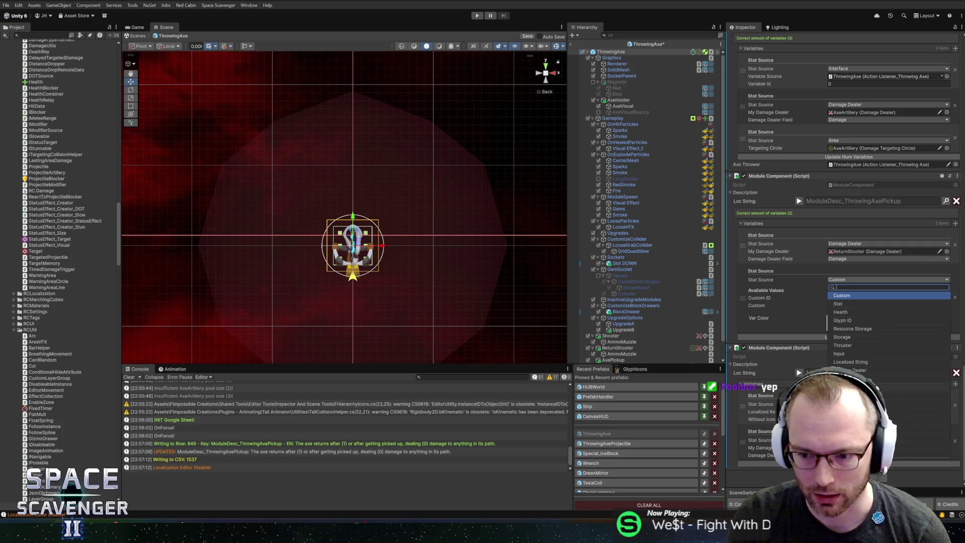
{"action": "left_click", "coordinate": [877, 384]}
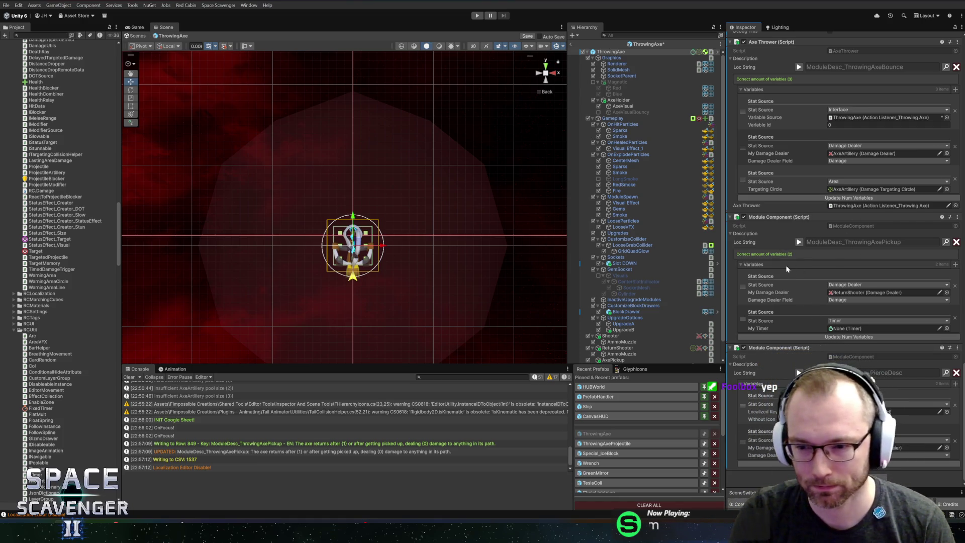
{"action": "left_click", "coordinate": [838, 328]}
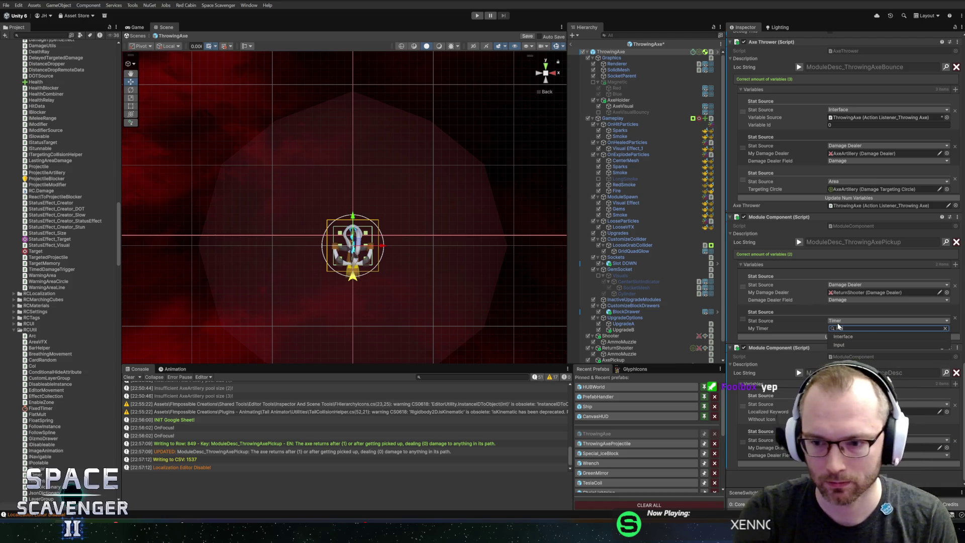
{"action": "left_click", "coordinate": [843, 345]}
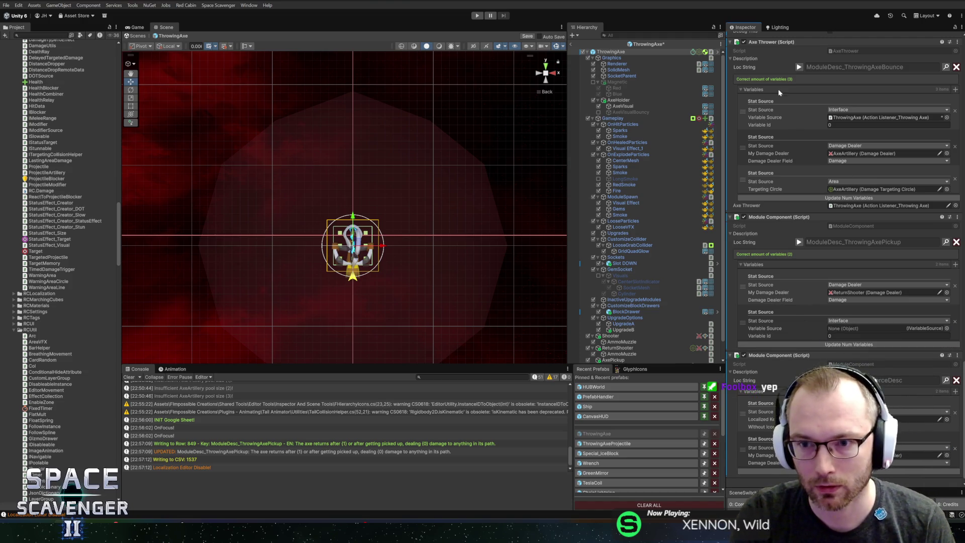
- Assign ThrowingAxe as the pickup description variable's Variable Source and save the prefab
{"action": "key", "text": "alt+Tab"}
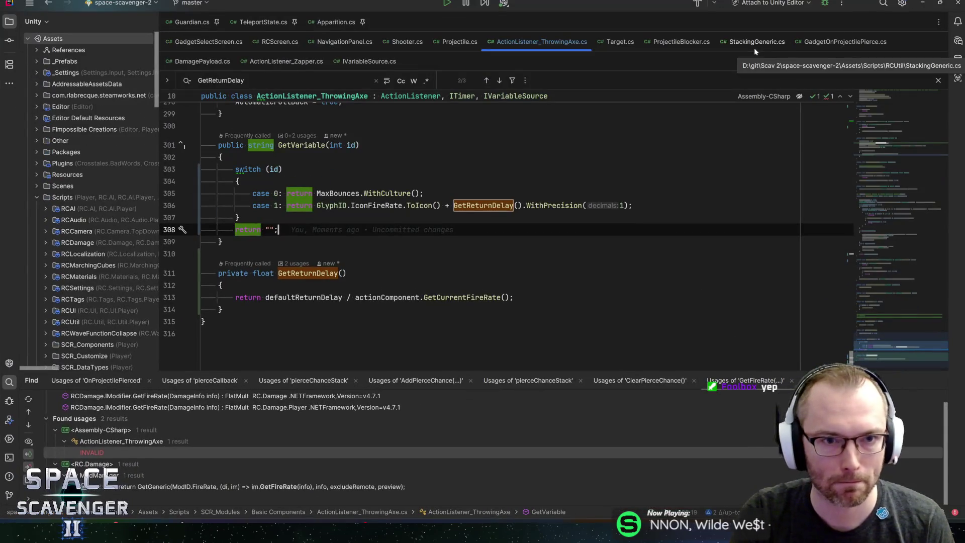
{"action": "key", "text": "alt+Tab"}
{"action": "scroll", "coordinate": [807, 193], "scroll_direction": "up", "scroll_amount": 6}
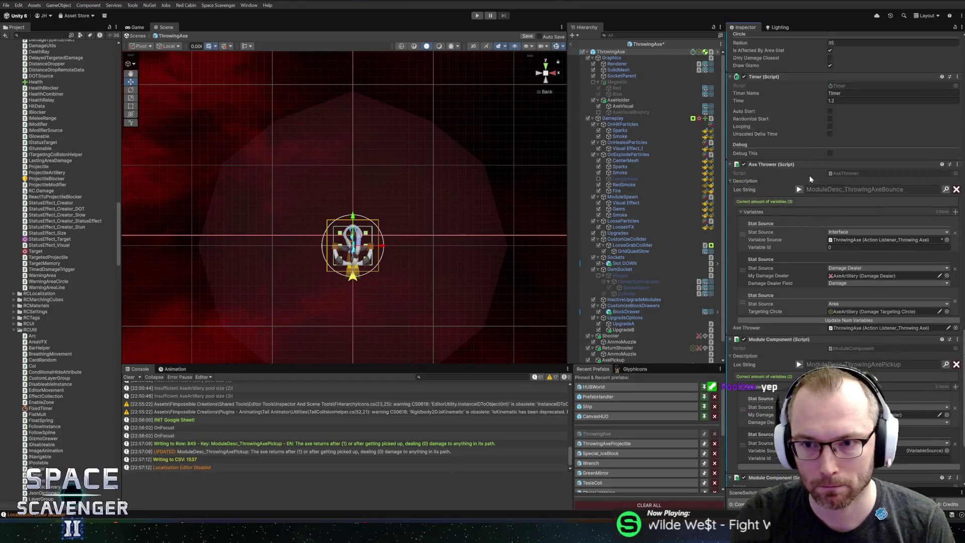
{"action": "scroll", "coordinate": [806, 152], "scroll_direction": "up", "scroll_amount": 10}
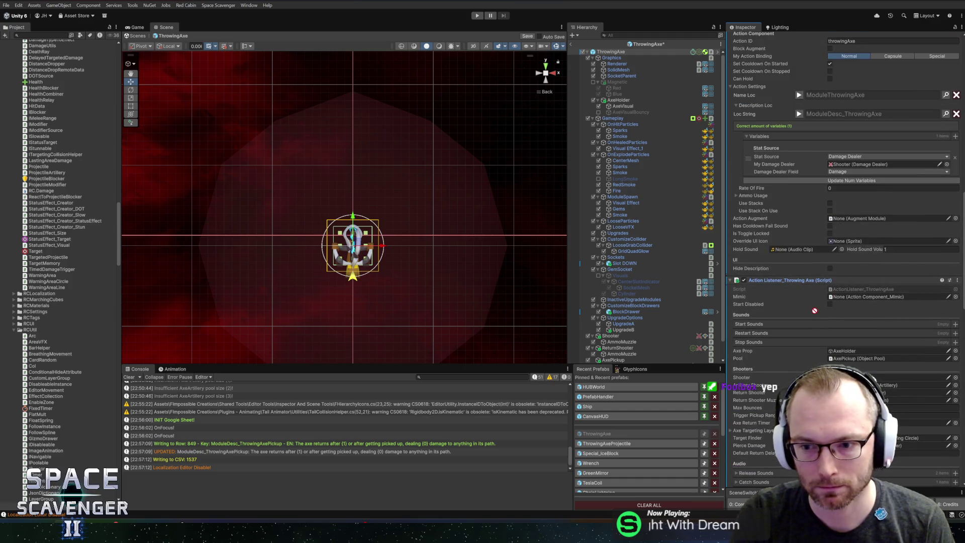
{"action": "scroll", "coordinate": [759, 282], "scroll_direction": "down", "scroll_amount": 1}
{"action": "scroll", "coordinate": [844, 261], "scroll_direction": "down", "scroll_amount": 5}
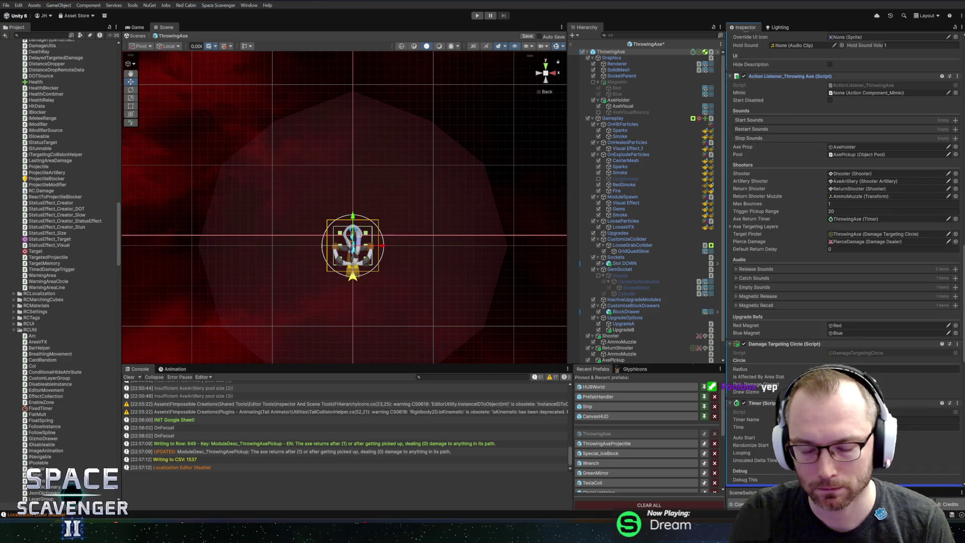
{"action": "scroll", "coordinate": [845, 246], "scroll_direction": "down", "scroll_amount": 8}
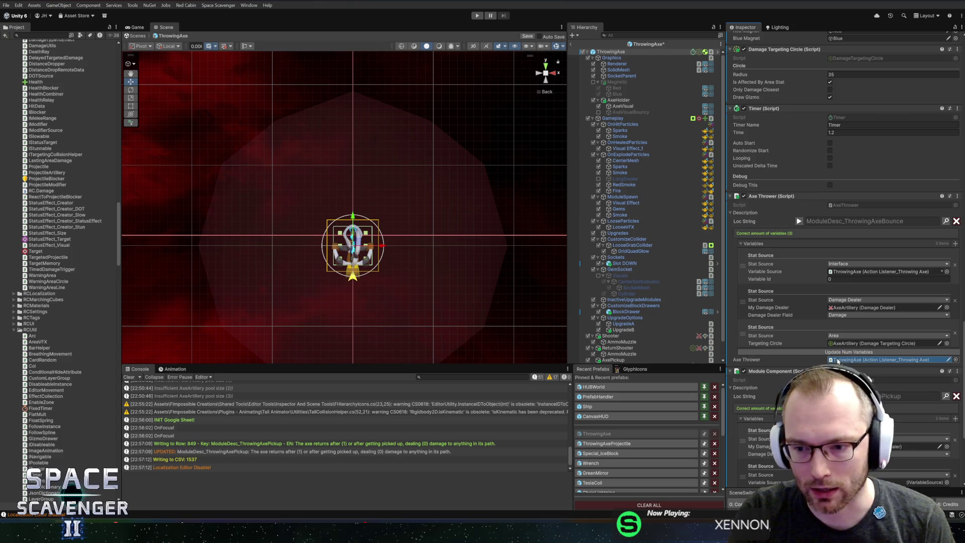
{"action": "scroll", "coordinate": [844, 246], "scroll_direction": "down", "scroll_amount": 2}
{"action": "left_click", "coordinate": [910, 444]}
{"action": "key", "text": "ctrl+s"}
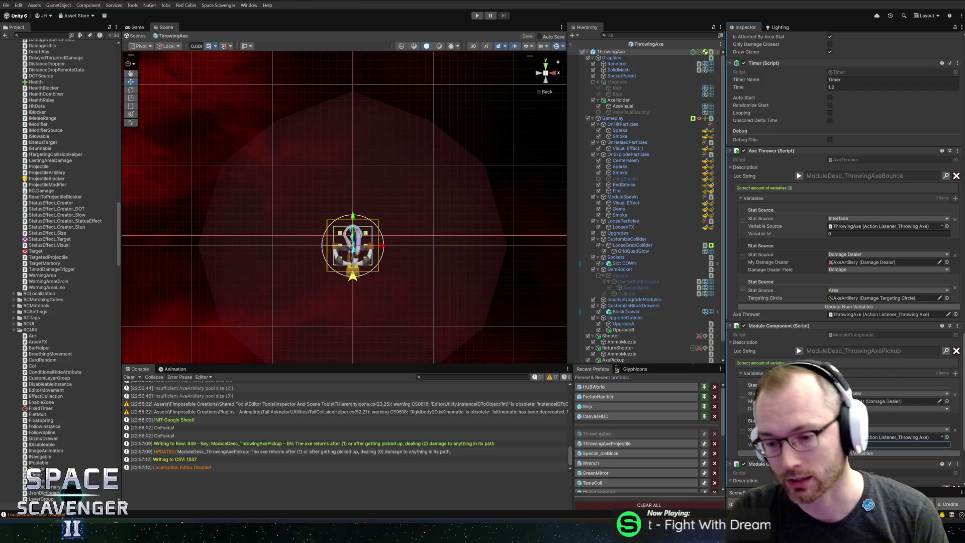
- Set Variable Id to 1, save the prefab, preview the Loc String and start the game
{"action": "type", "text": "1"}
{"action": "scroll", "coordinate": [771, 390], "scroll_direction": "down", "scroll_amount": 4}
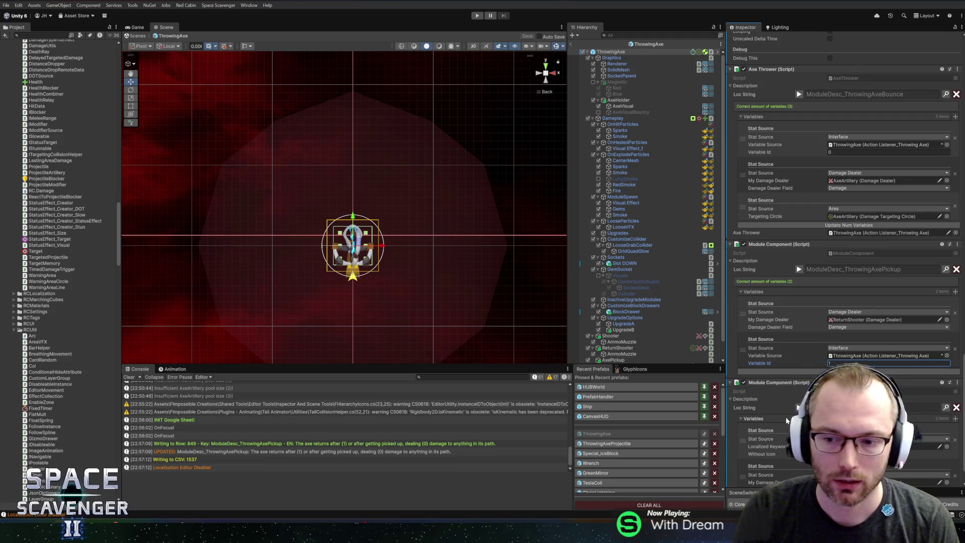
{"action": "left_click", "coordinate": [811, 375]}
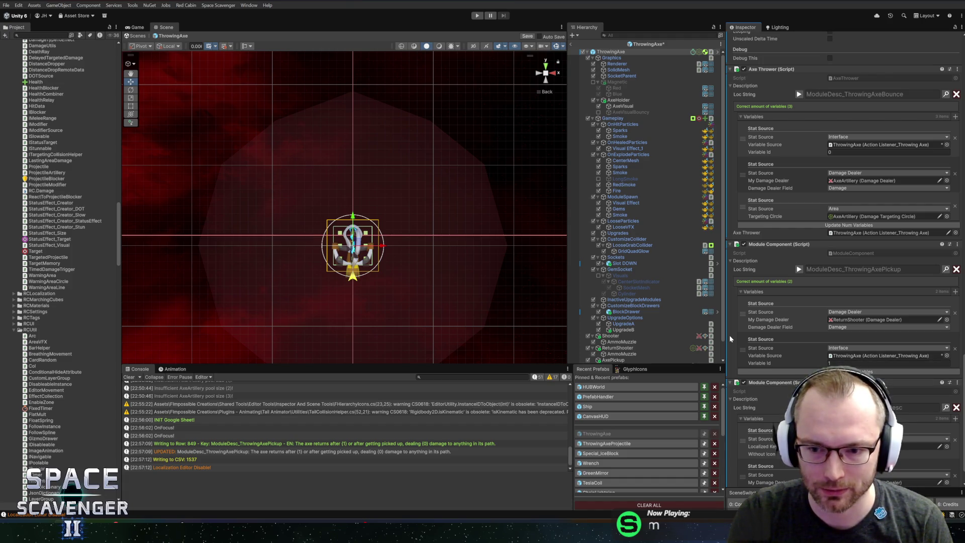
{"action": "left_click_drag", "start_coordinate": [725, 335], "coordinate": [647, 340]}
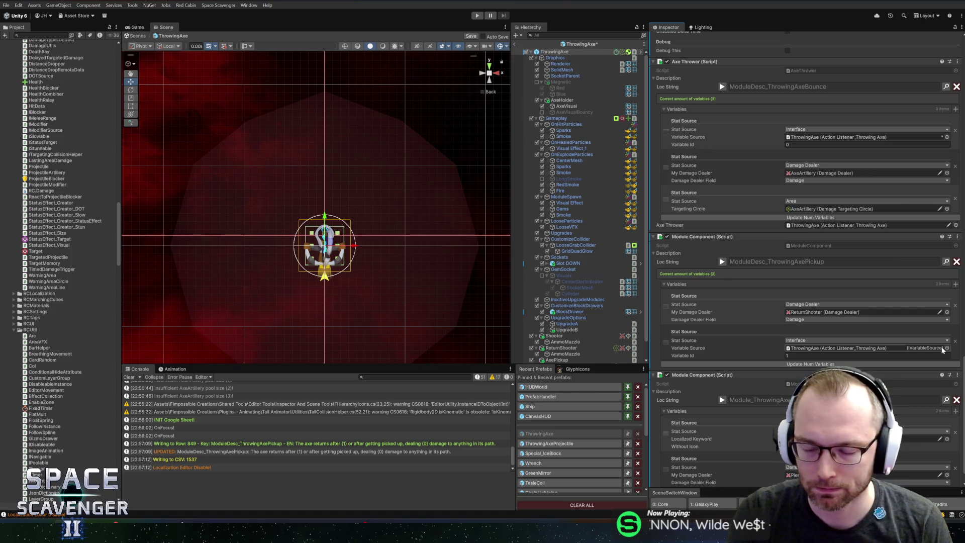
{"action": "key", "text": "ctrl+s"}
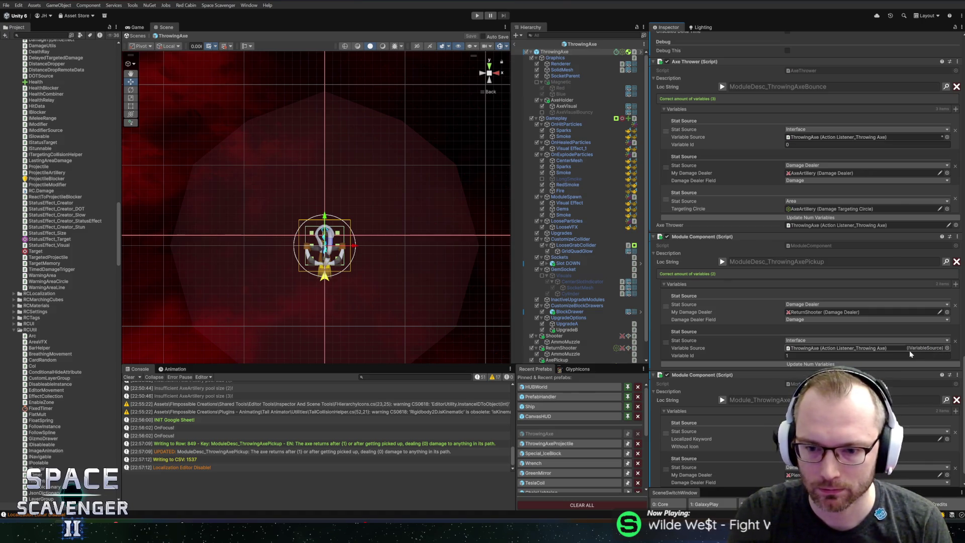
{"action": "left_click", "coordinate": [722, 261]}
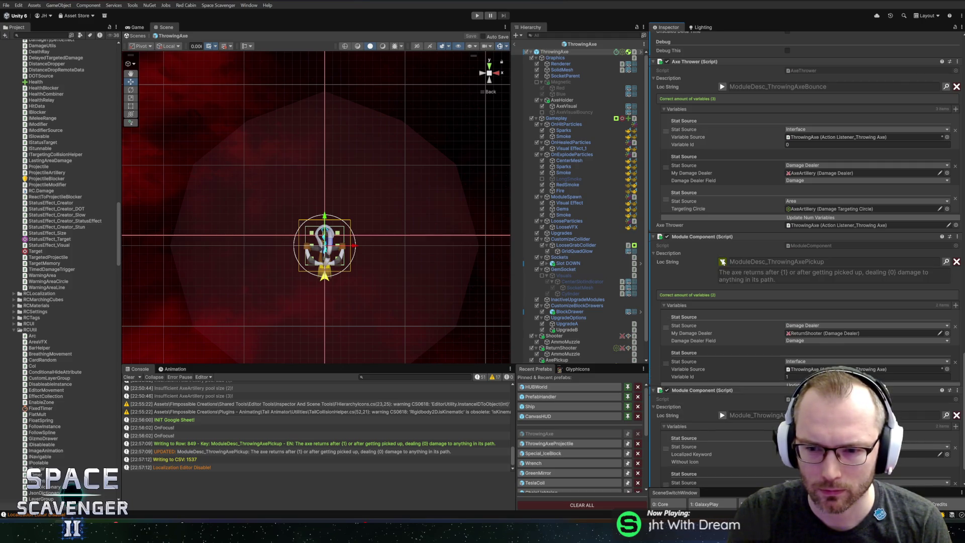
{"action": "left_click", "coordinate": [477, 16]}
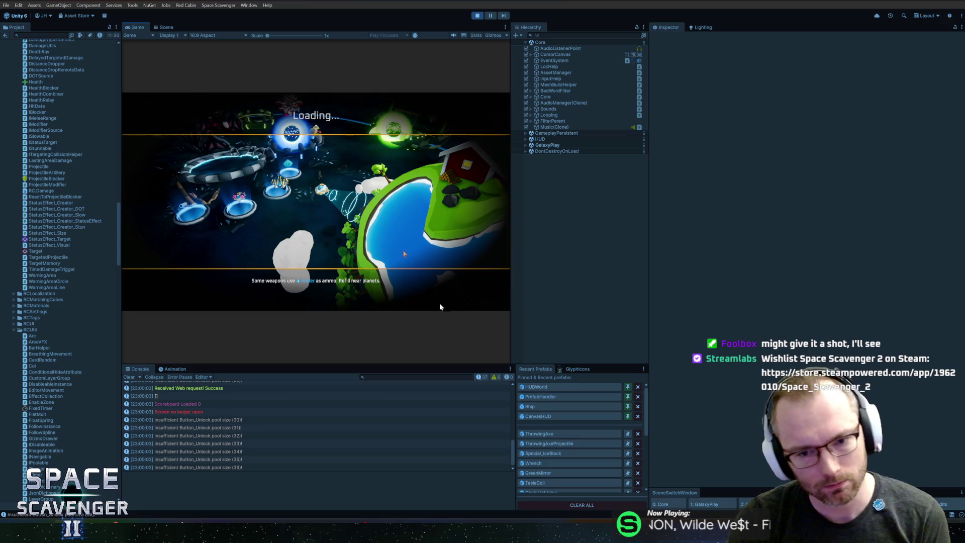
- Widen the Game view, check the Throwing Axe card in the ship inventory, then go to ActionListener_ThrowingAxe.cs
{"action": "left_click_drag", "start_coordinate": [649, 298], "coordinate": [784, 307]}
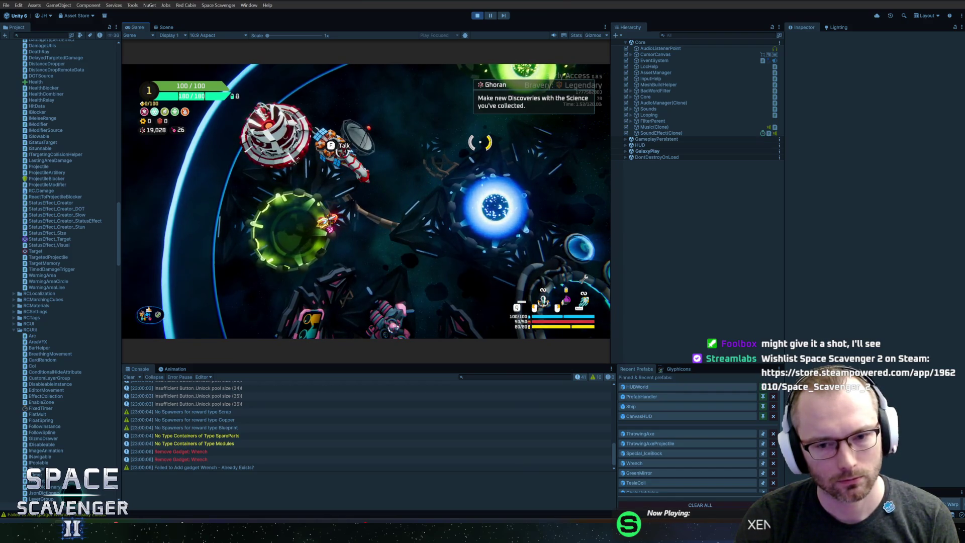
{"action": "key", "text": "Tab"}
{"action": "mouse_move", "coordinate": [474, 306]}
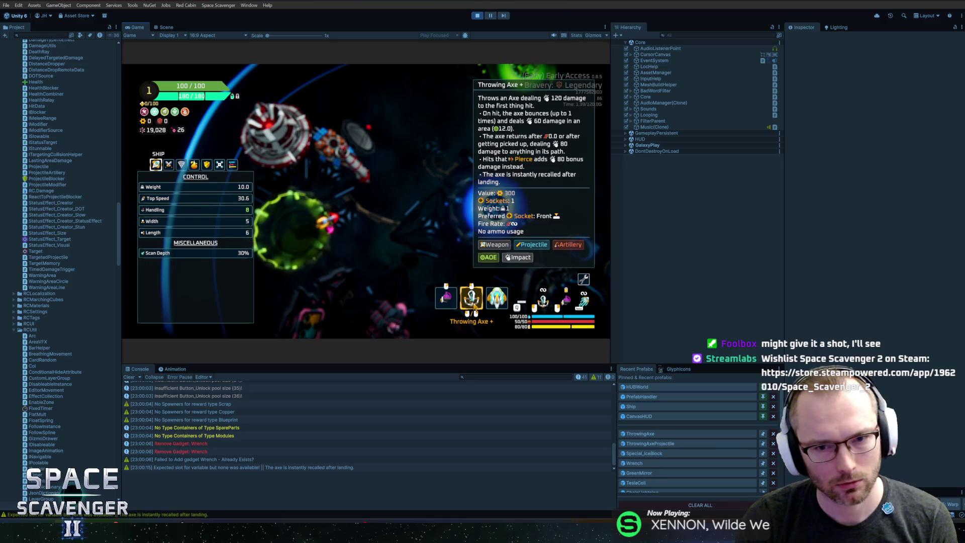
{"action": "key", "text": "Tab"}
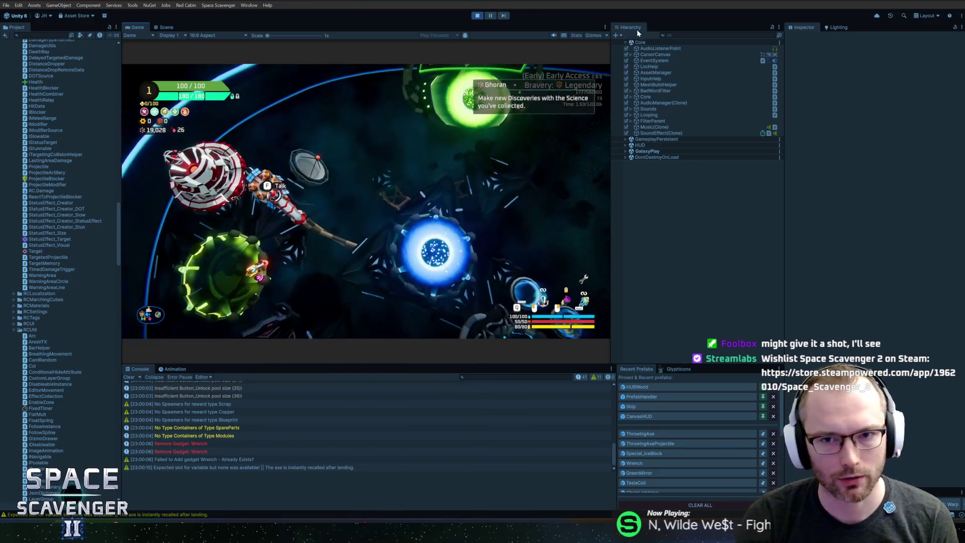
{"action": "key", "text": "ctrl+f"}
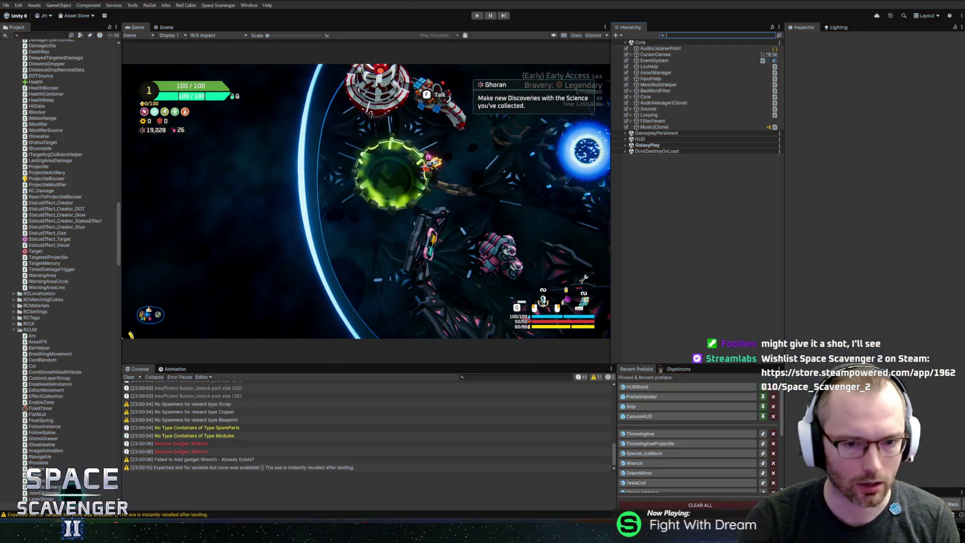
{"action": "key", "text": "alt+Tab"}
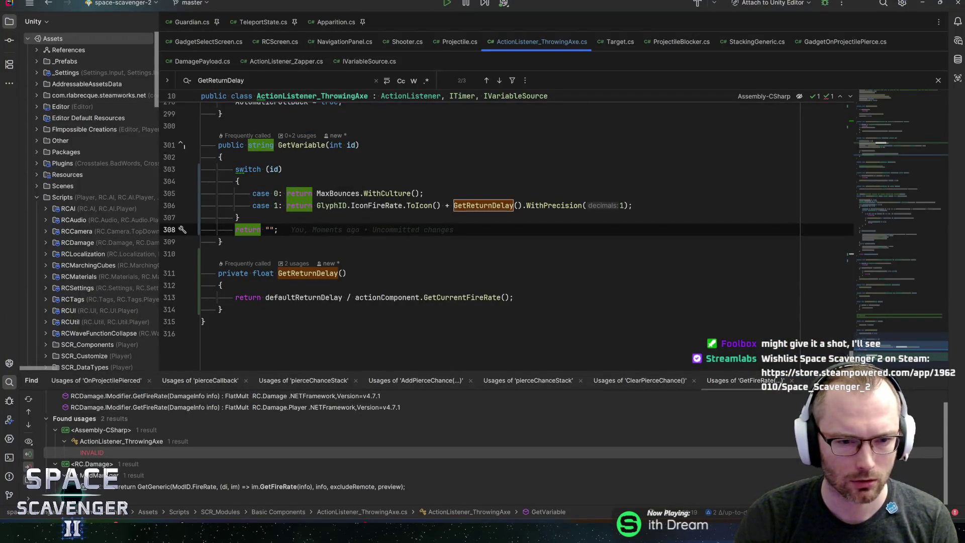
- Open the ThrowingAxe prefab from Recent Prefabs and look through its Inspector settings
{"action": "key", "text": "alt+Tab"}
{"action": "left_click", "coordinate": [671, 435]}
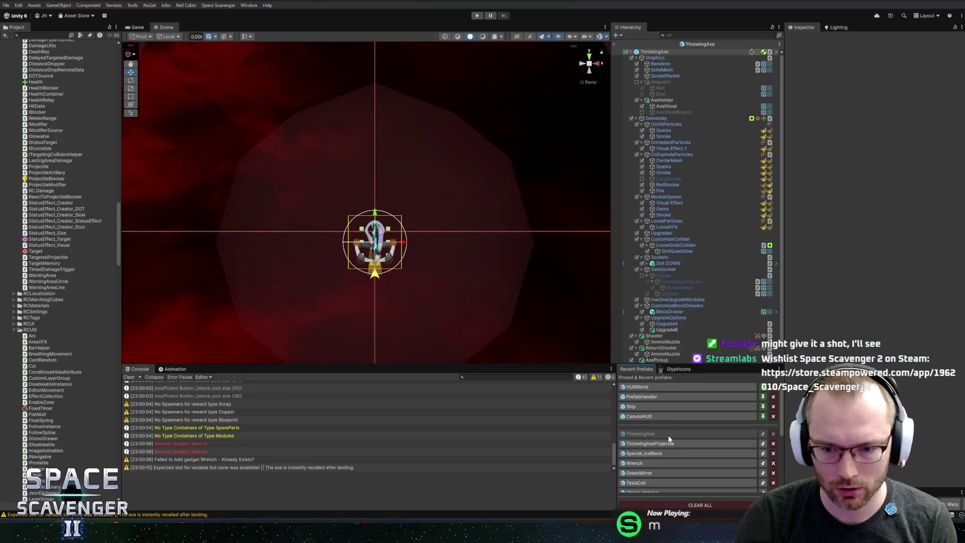
{"action": "scroll", "coordinate": [859, 295], "scroll_direction": "down", "scroll_amount": 8}
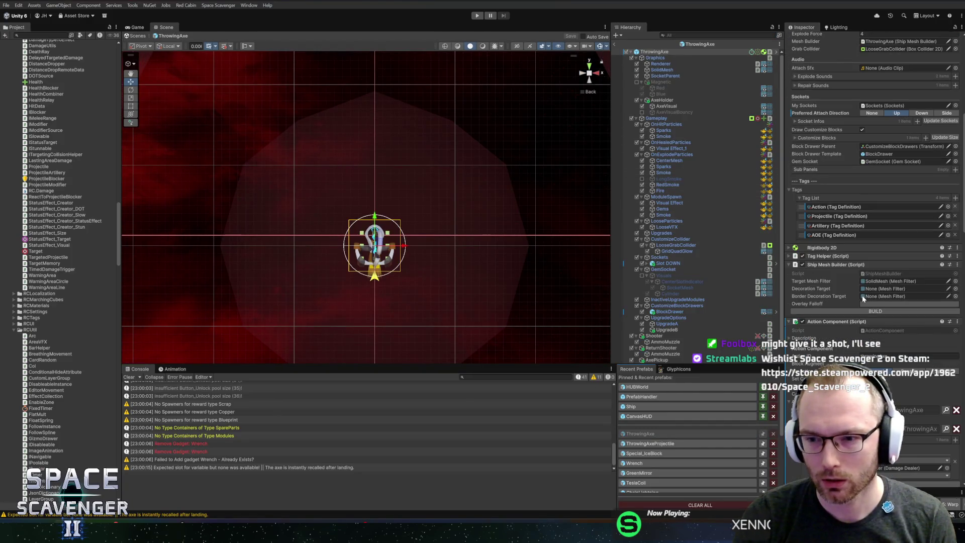
{"action": "scroll", "coordinate": [854, 296], "scroll_direction": "down", "scroll_amount": 4}
{"action": "scroll", "coordinate": [845, 307], "scroll_direction": "down", "scroll_amount": 4}
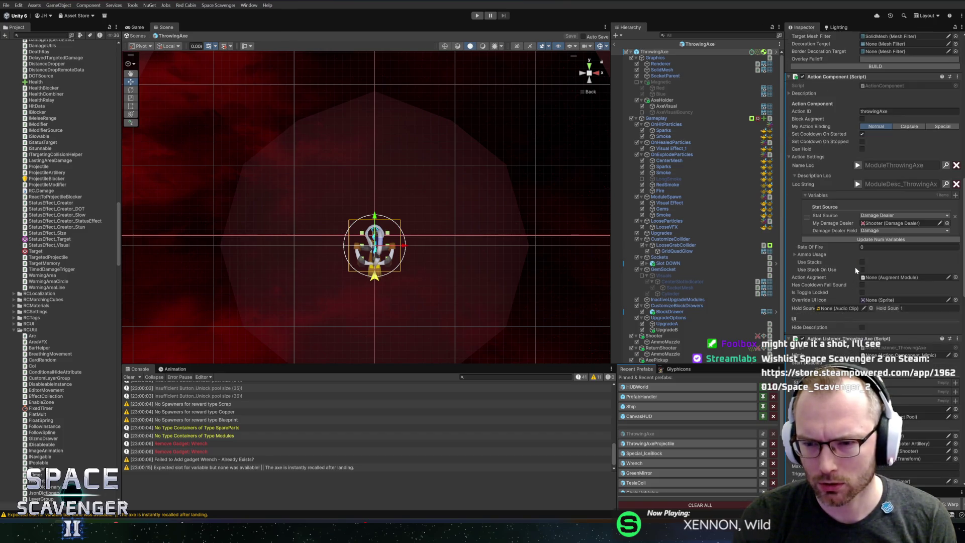
{"action": "scroll", "coordinate": [828, 318], "scroll_direction": "down", "scroll_amount": 5}
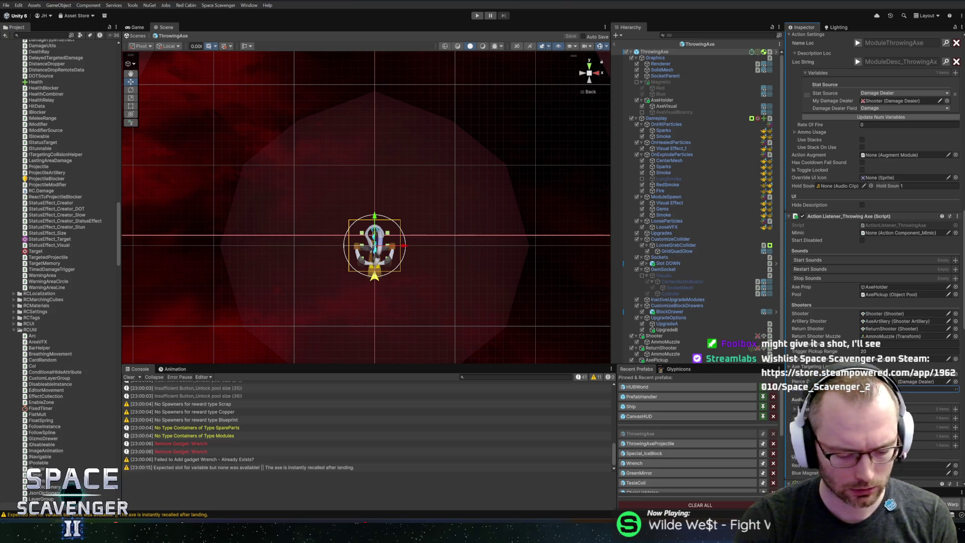
{"action": "left_click", "coordinate": [617, 46]}
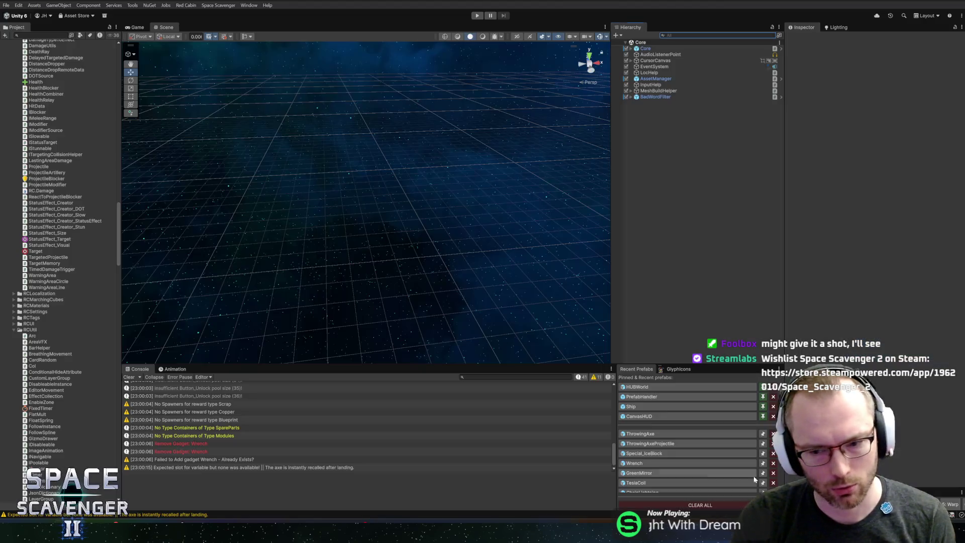
- Set the ThrowingAxe prefab's Default Return Delay from 0.6 to 1, exit prefab mode and run the game
{"action": "left_click", "coordinate": [642, 433]}
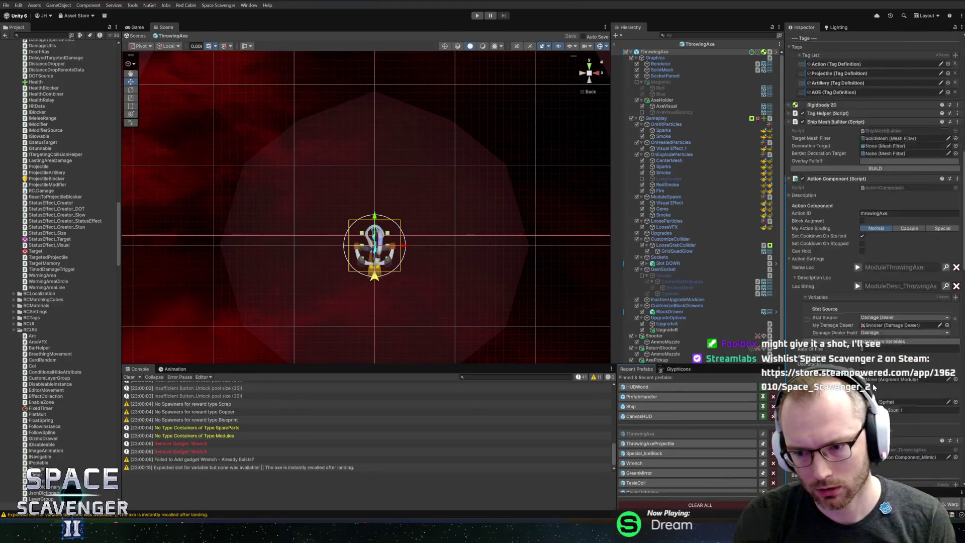
{"action": "scroll", "coordinate": [875, 181], "scroll_direction": "down", "scroll_amount": 1}
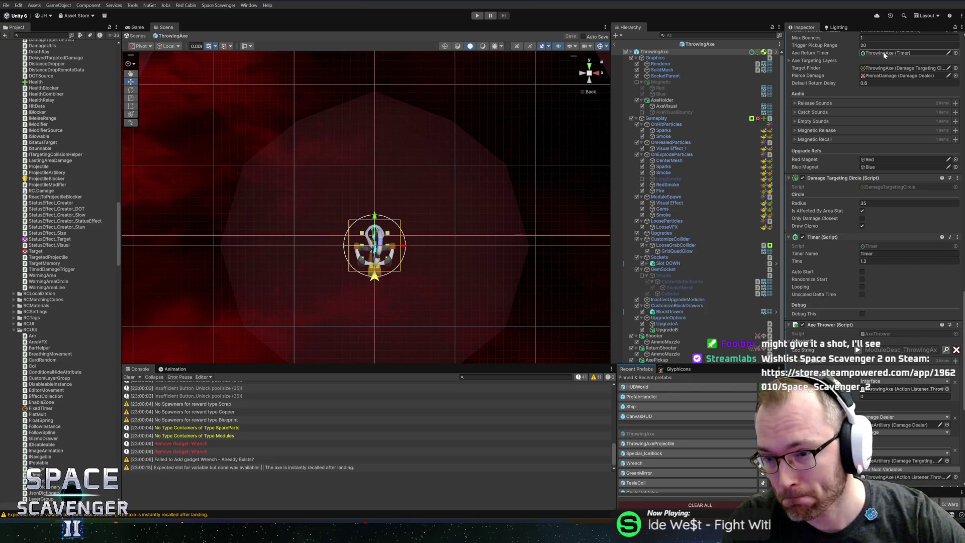
{"action": "scroll", "coordinate": [854, 114], "scroll_direction": "up", "scroll_amount": 5}
{"action": "left_click", "coordinate": [875, 164]}
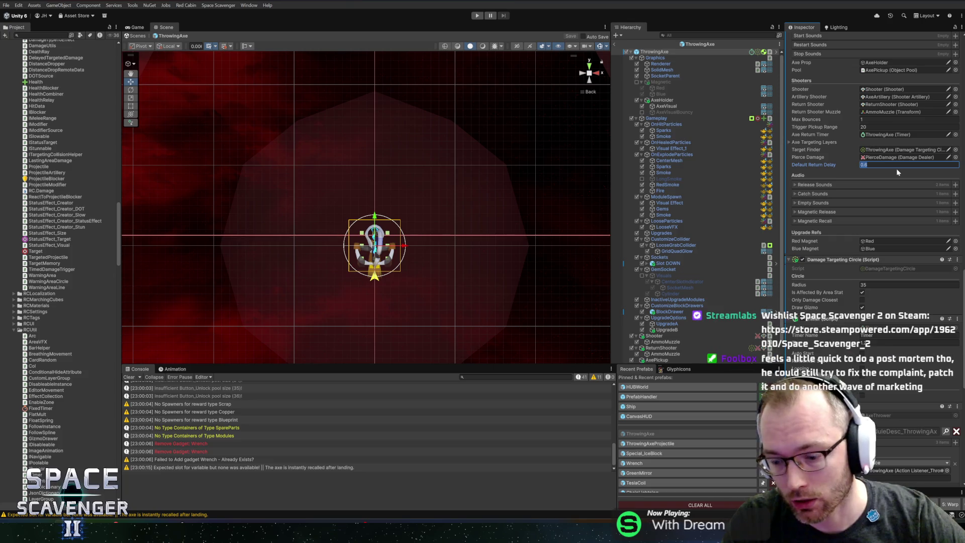
{"action": "type", "text": "1"}
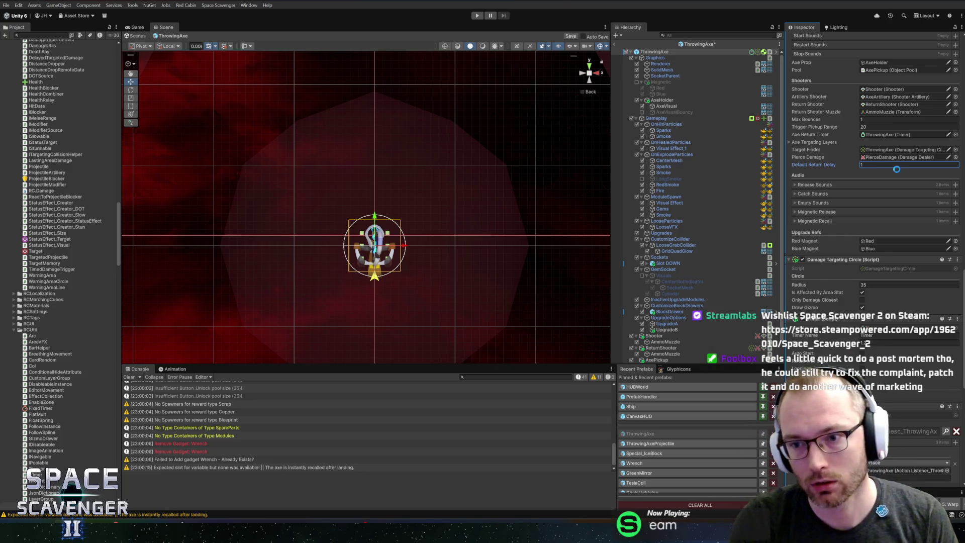
{"action": "left_click", "coordinate": [615, 44]}
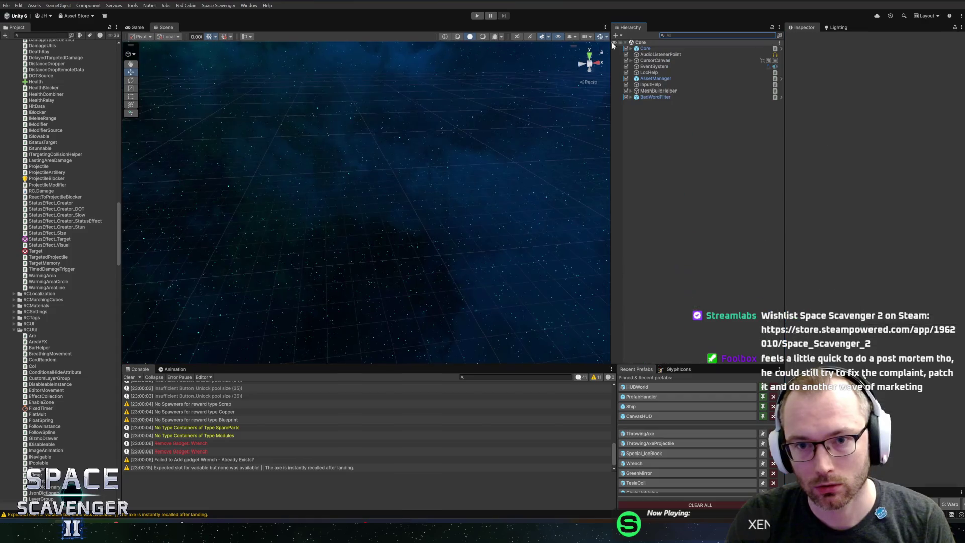
{"action": "left_click", "coordinate": [478, 15]}
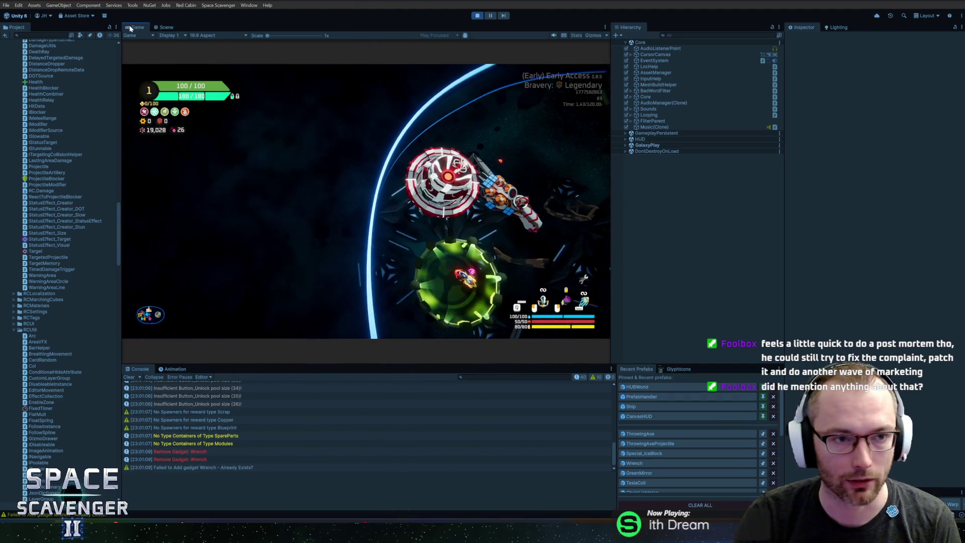
- Maximize the Game view, fly the ship around with WASD, and type 'spawn' in the dev console
{"action": "key", "text": "shift+space"}
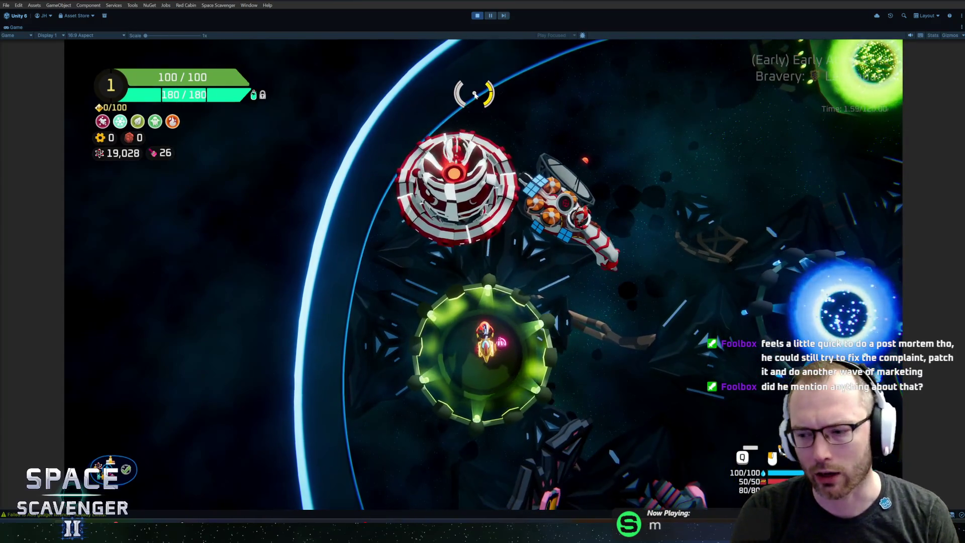
{"action": "key", "text": "d"}
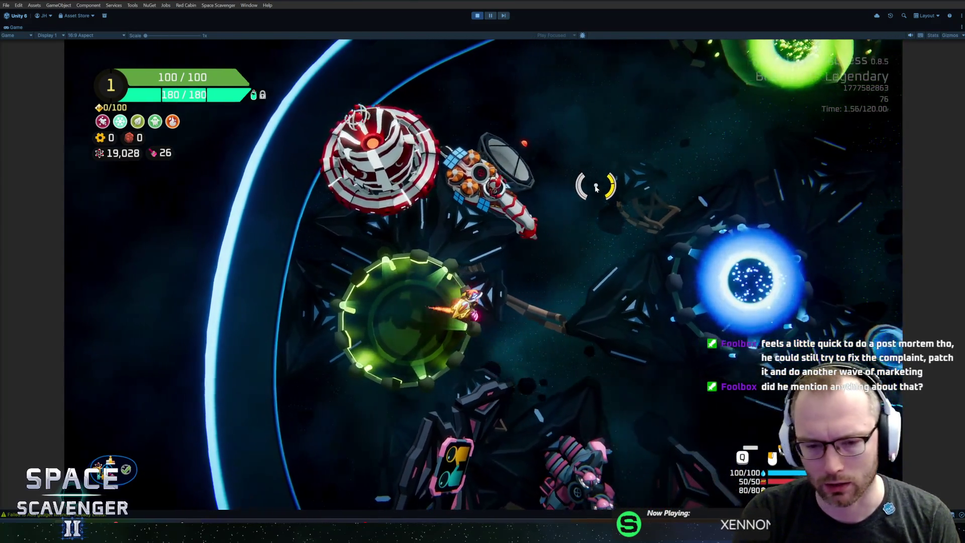
{"action": "key", "text": "w"}
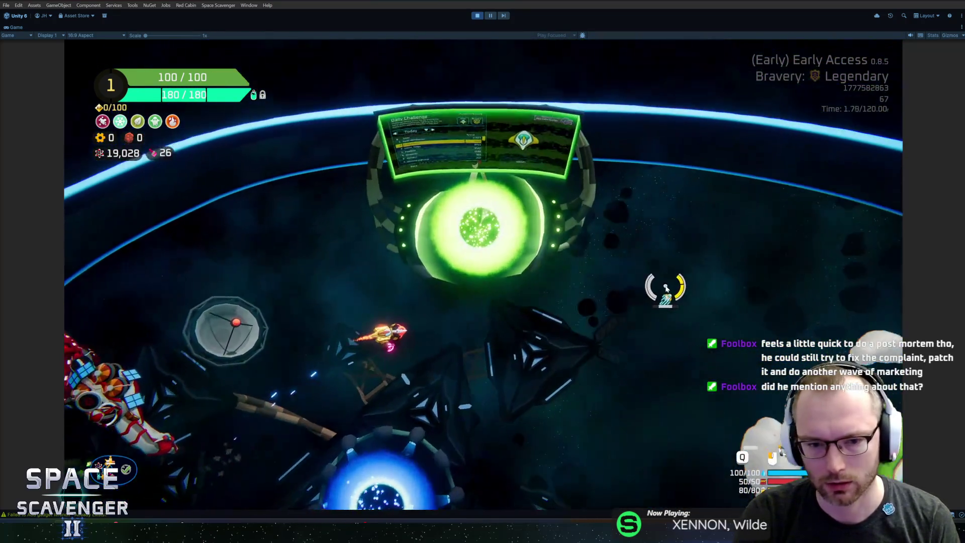
{"action": "key", "text": "d"}
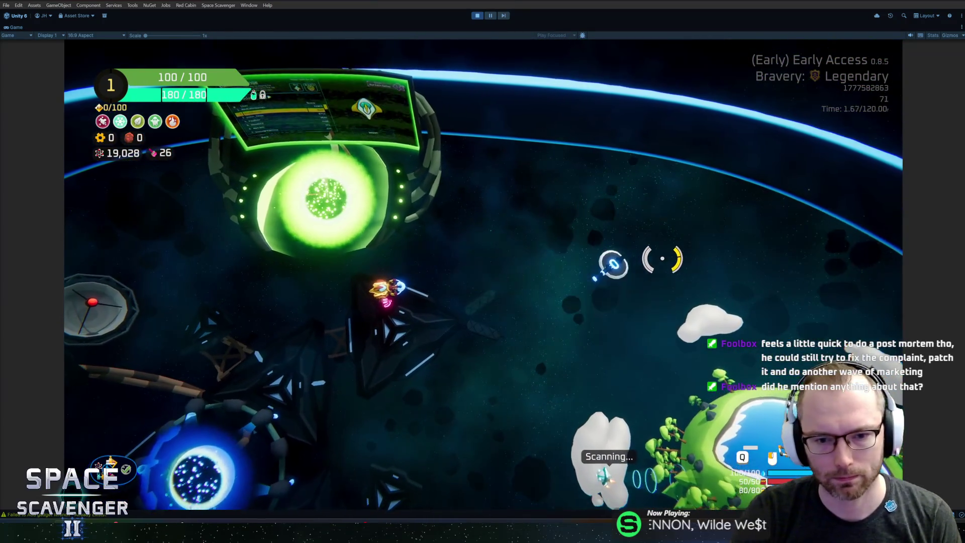
{"action": "key", "text": "s"}
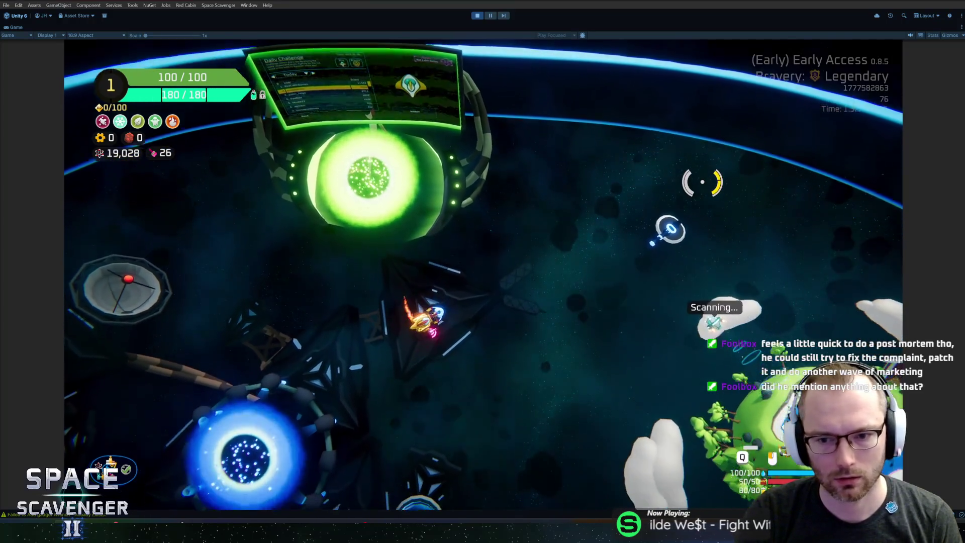
{"action": "key", "text": "a"}
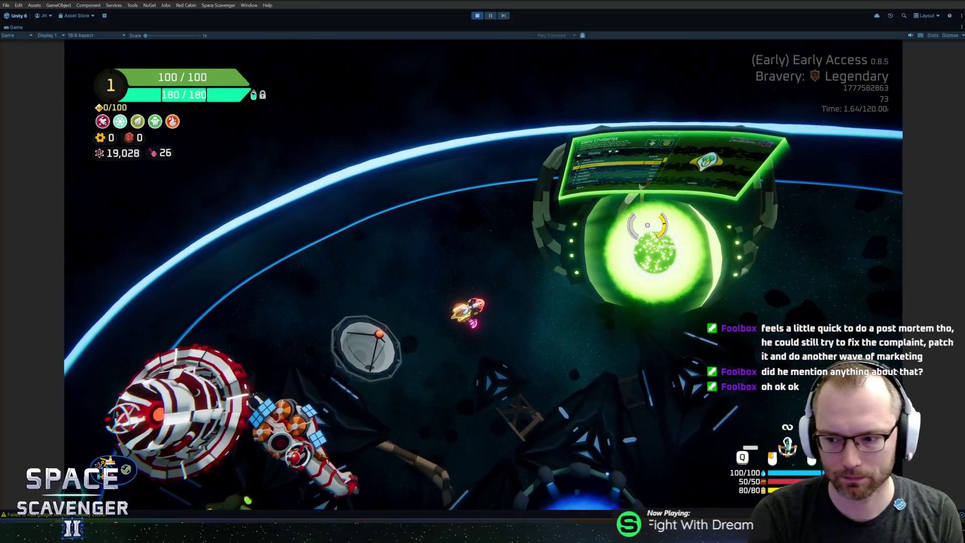
{"action": "key", "text": "grave"}
{"action": "type", "text": "spawn"}
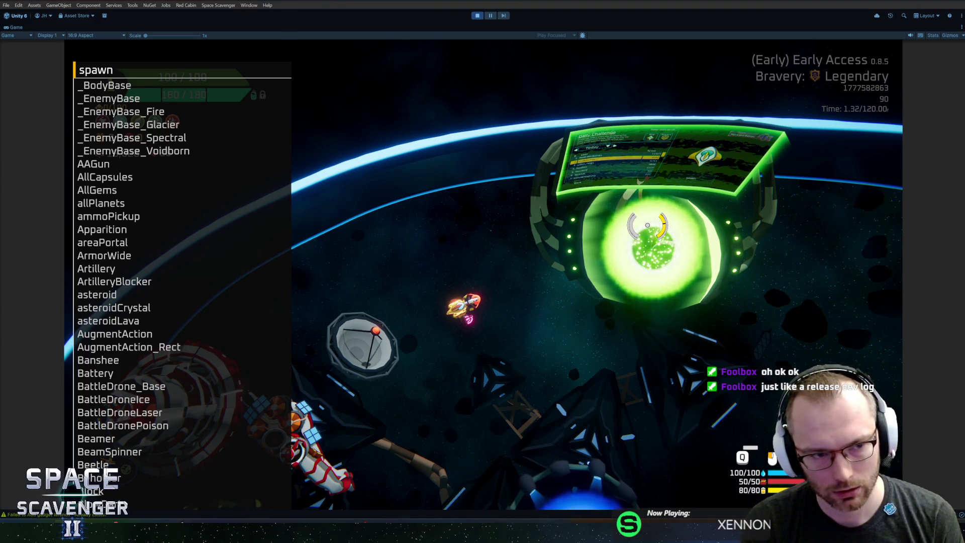
- Spawn three TrainingDummy_Invincible targets and fly toward them
{"action": "type", "text": "train"}
{"action": "key", "text": "Down"}
{"action": "key", "text": "Down"}
{"action": "key", "text": "Down"}
{"action": "key", "text": "Return"}
{"action": "key", "text": "grave"}
{"action": "key", "text": "Up"}
{"action": "key", "text": "Return"}
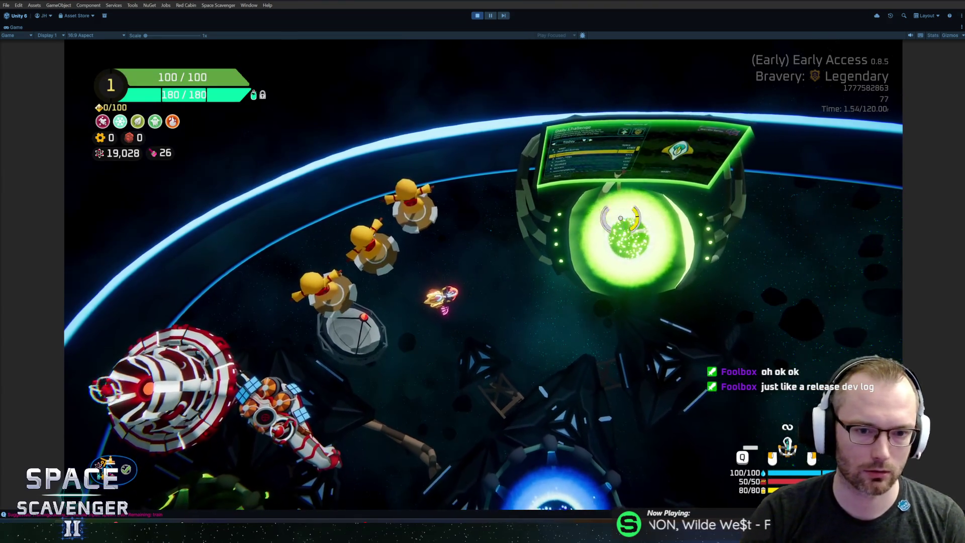
{"action": "key", "text": "d"}
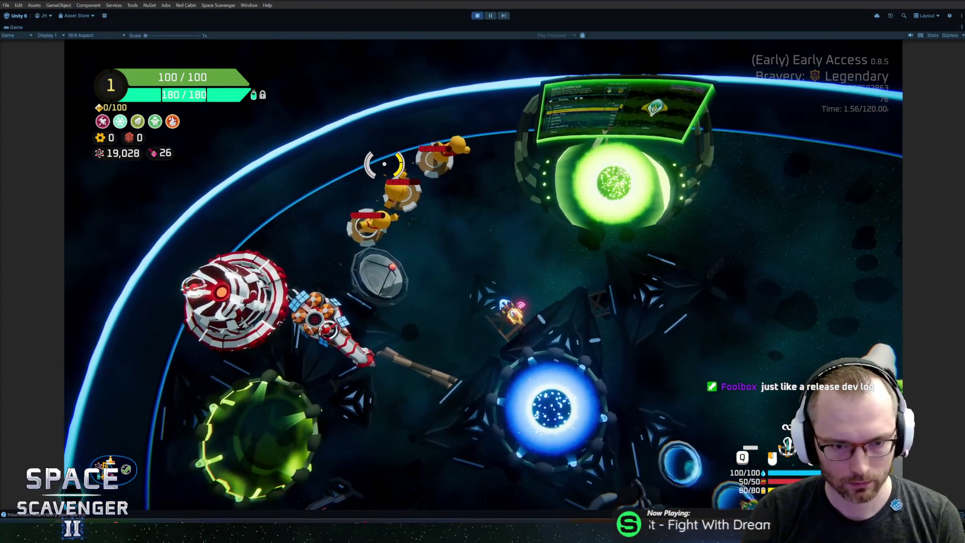
- Multiply the ship's FireRate stat by 3 with 'ship stats addMult FireRate 3'
{"action": "key", "text": "grave"}
{"action": "type", "text": "ship stats addMult "}
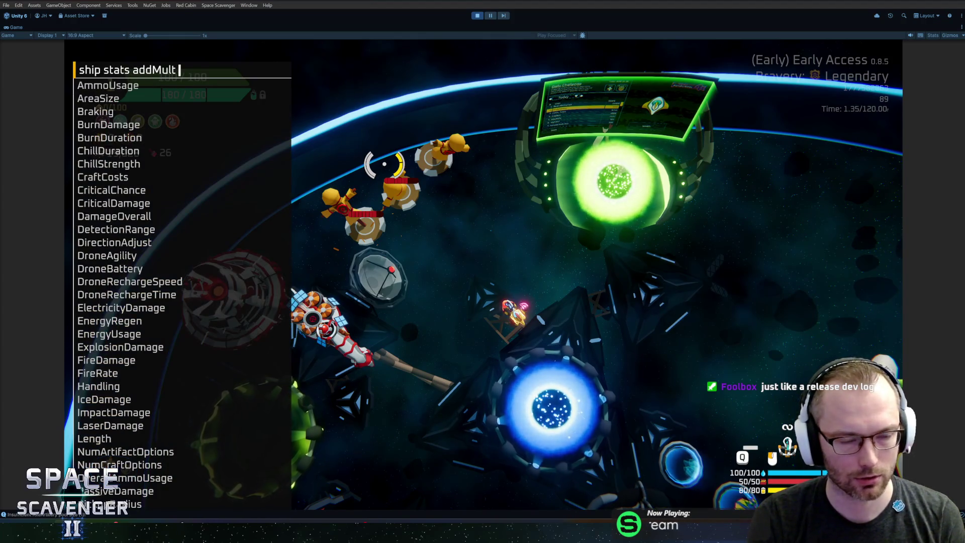
{"action": "type", "text": "f"}
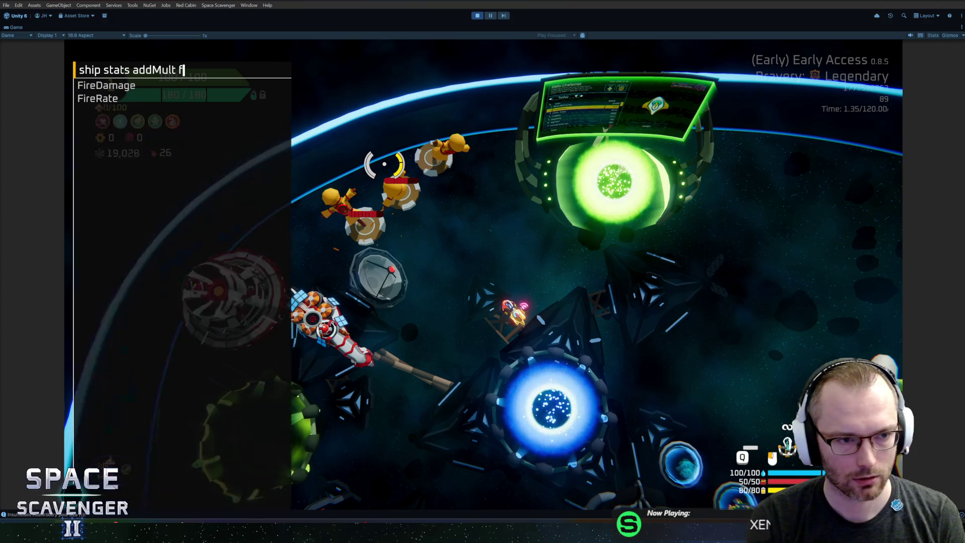
{"action": "type", "text": "irera"}
{"action": "key", "text": "Tab"}
{"action": "type", "text": "3"}
{"action": "key", "text": "Return"}
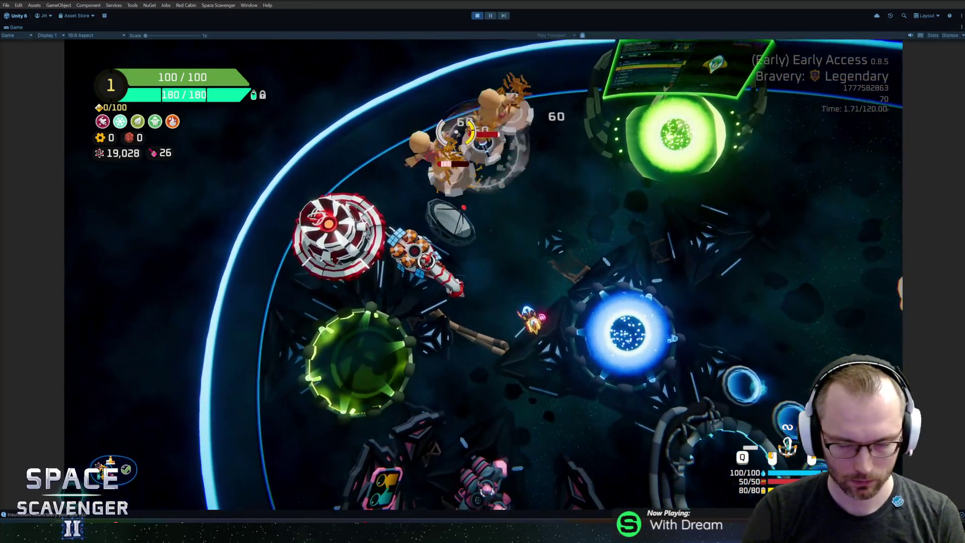
- Check the ship inventory panel, then exit Play mode with Ctrl+P
{"action": "key", "text": "Tab"}
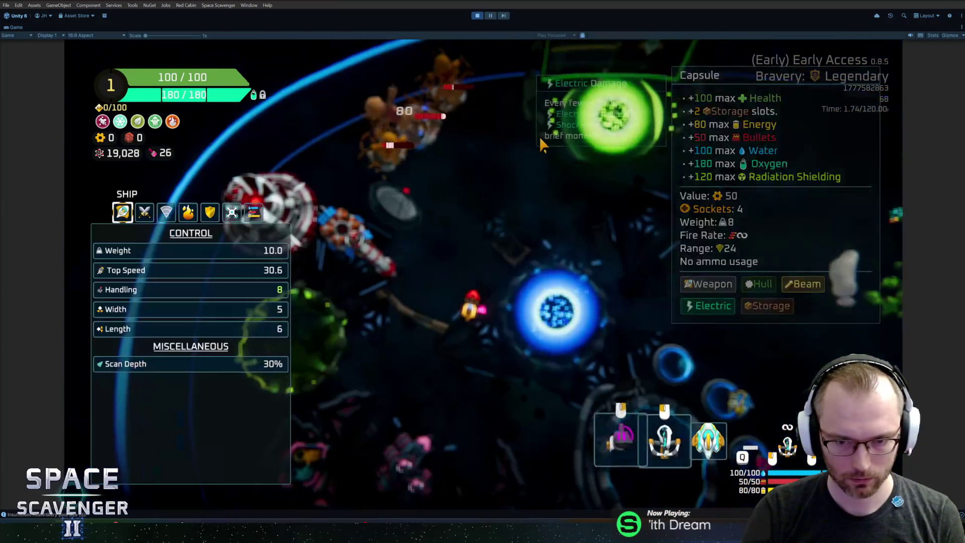
{"action": "mouse_move", "coordinate": [663, 449]}
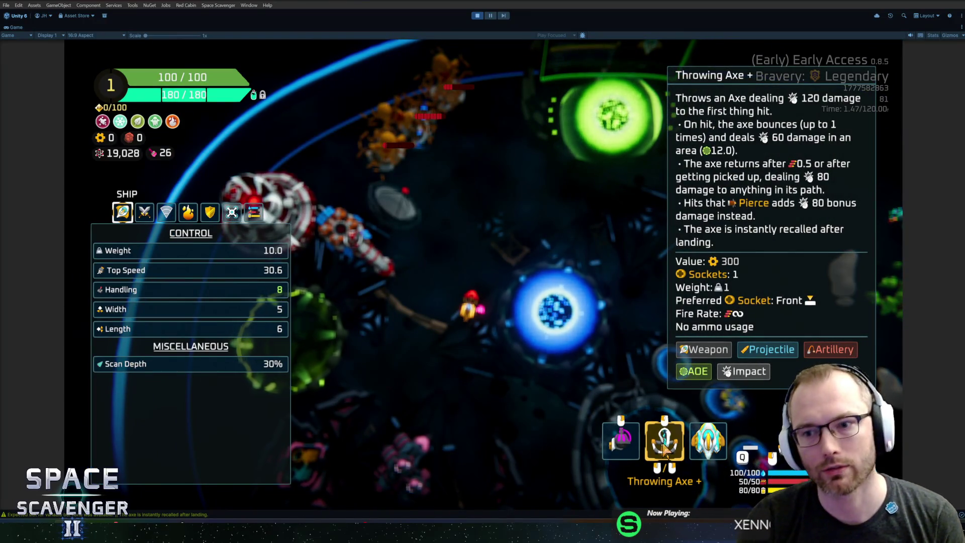
{"action": "key", "text": "Tab"}
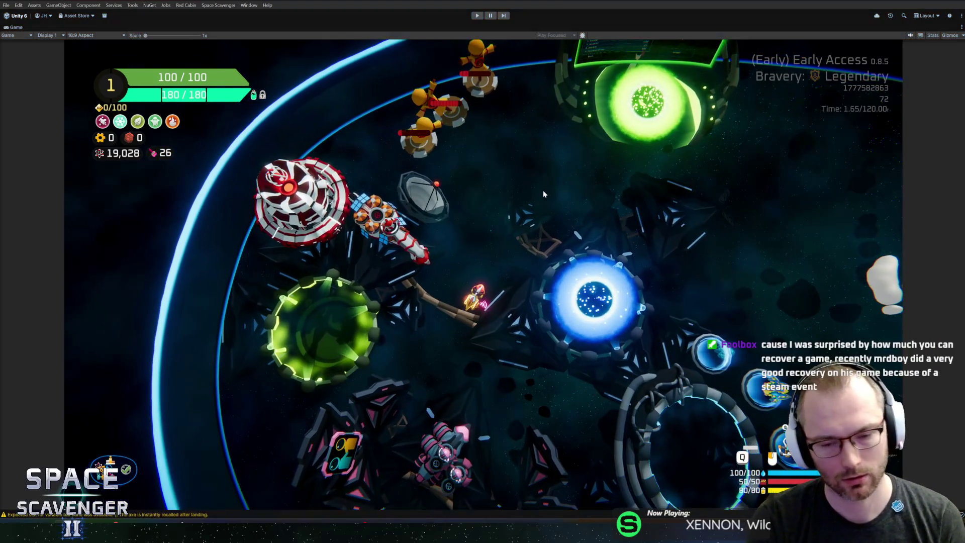
{"action": "key", "text": "ctrl+p"}
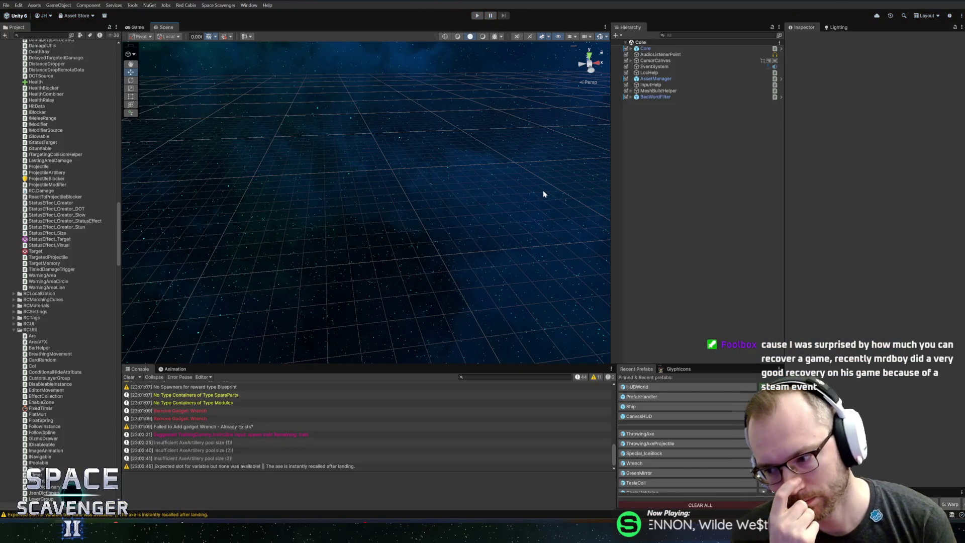
- In GetReturnDelay, add 'float fr = actionComponent.GetCurrentFireRate() - 1f;'
{"action": "key", "text": "alt+Tab"}
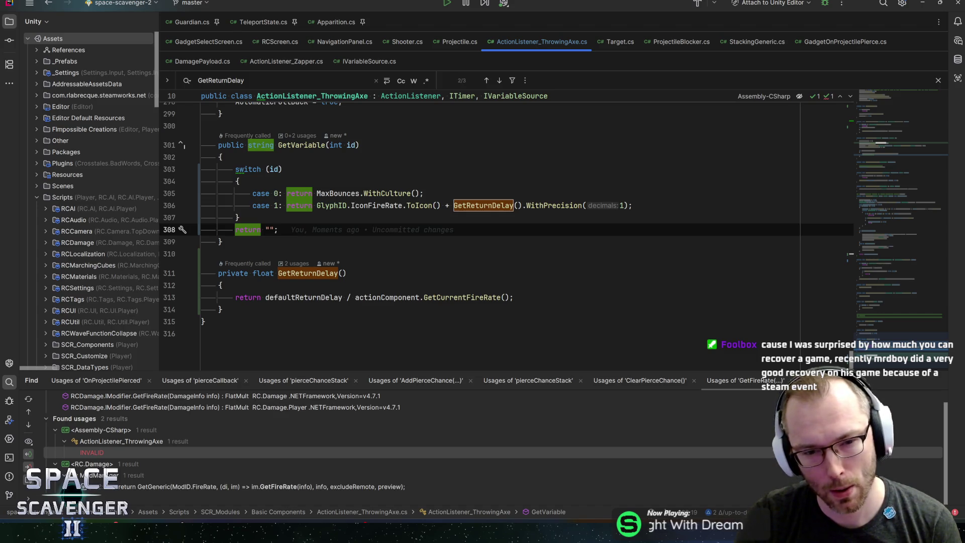
{"action": "left_click", "coordinate": [355, 297]}
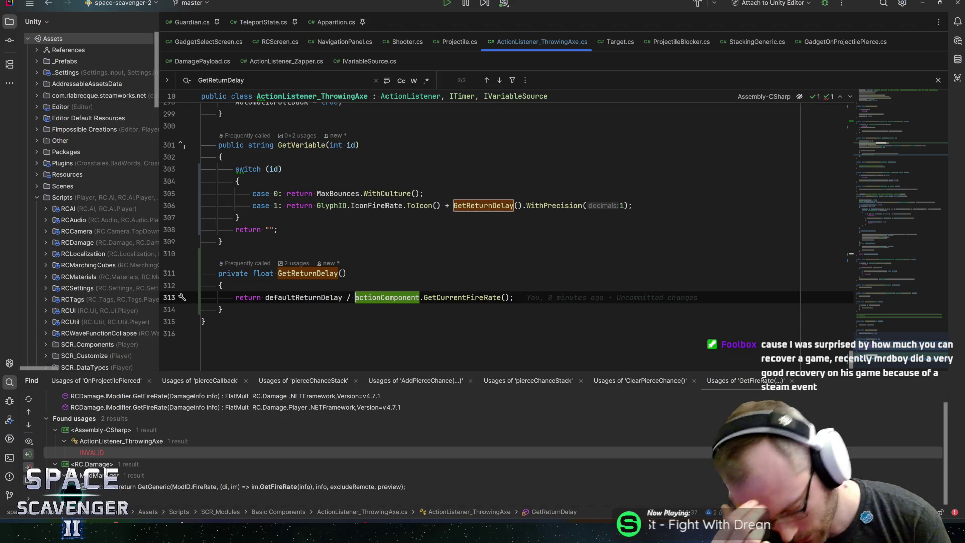
{"action": "left_click", "coordinate": [223, 285]}
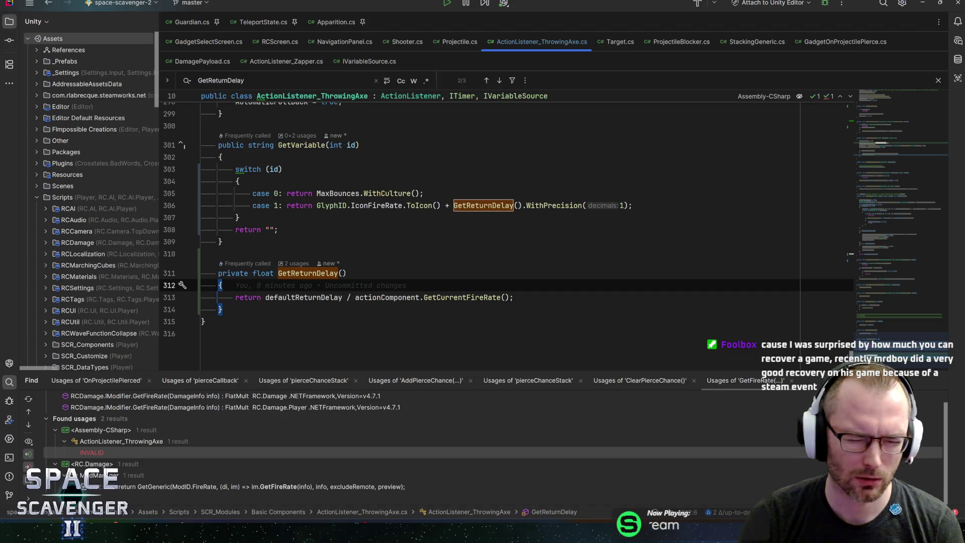
{"action": "key", "text": "Return"}
{"action": "type", "text": "float actioncom"}
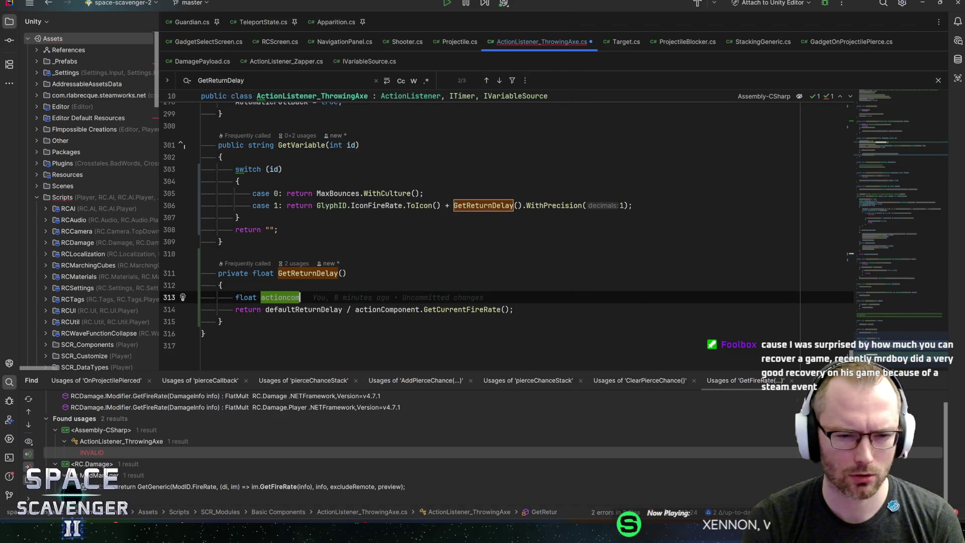
{"action": "key", "text": "ctrl+space"}
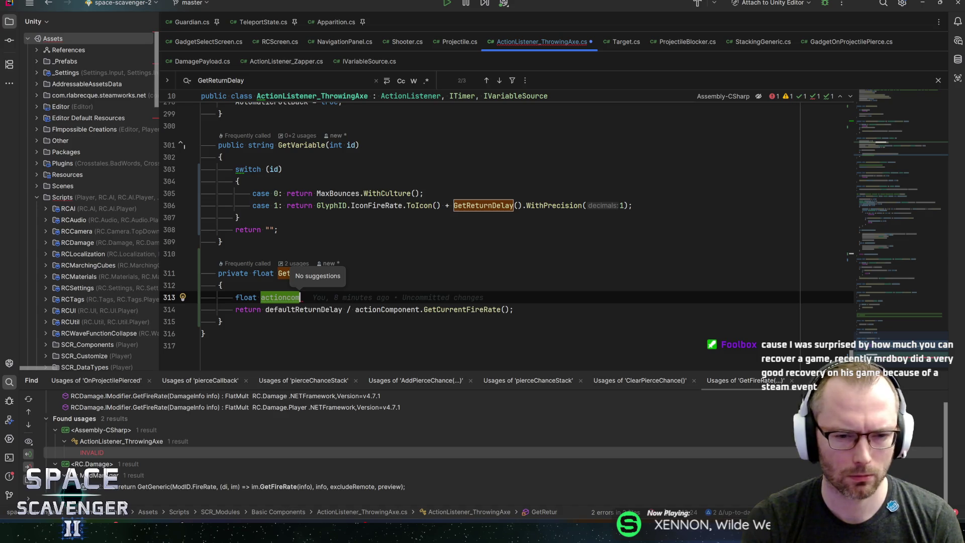
{"action": "key", "text": "ctrl+BackSpace"}
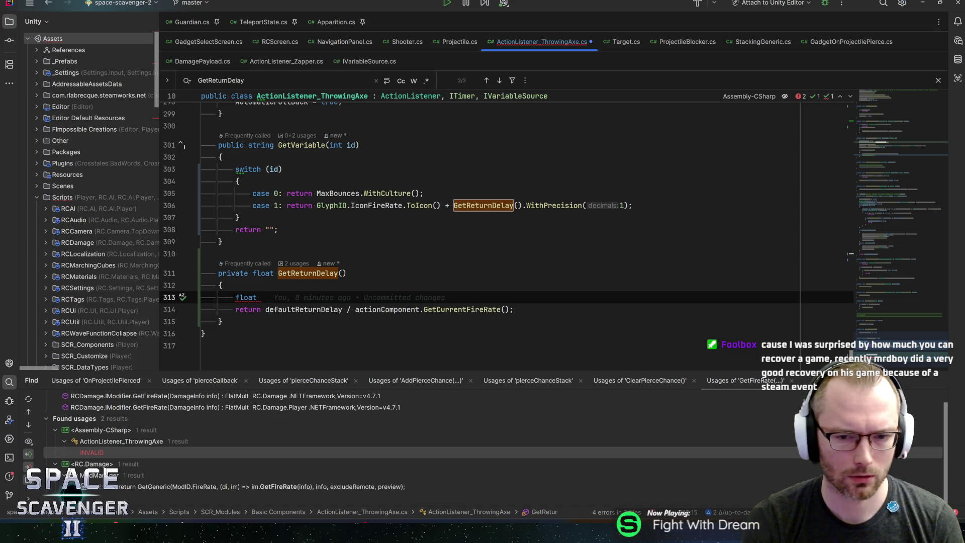
{"action": "type", "text": "fr = "}
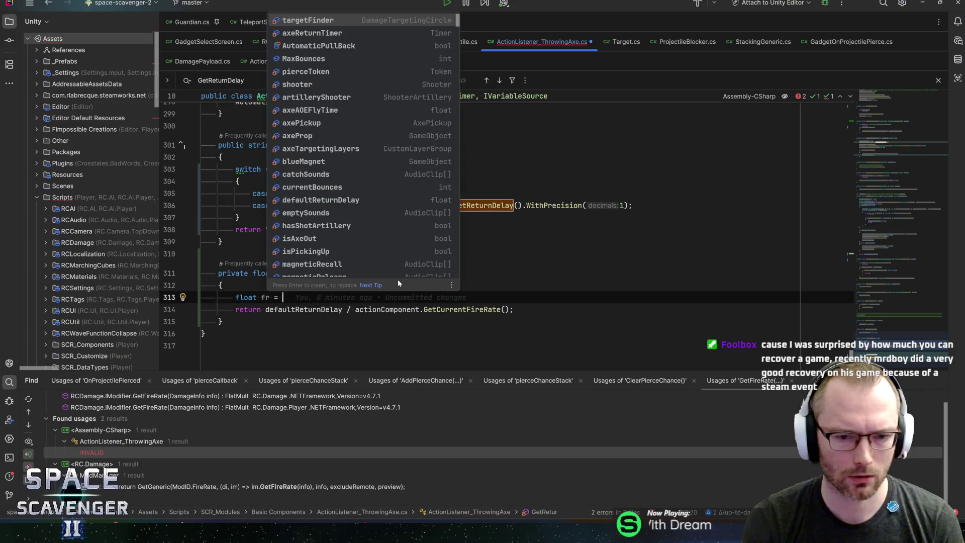
{"action": "type", "text": "actionComponent"}
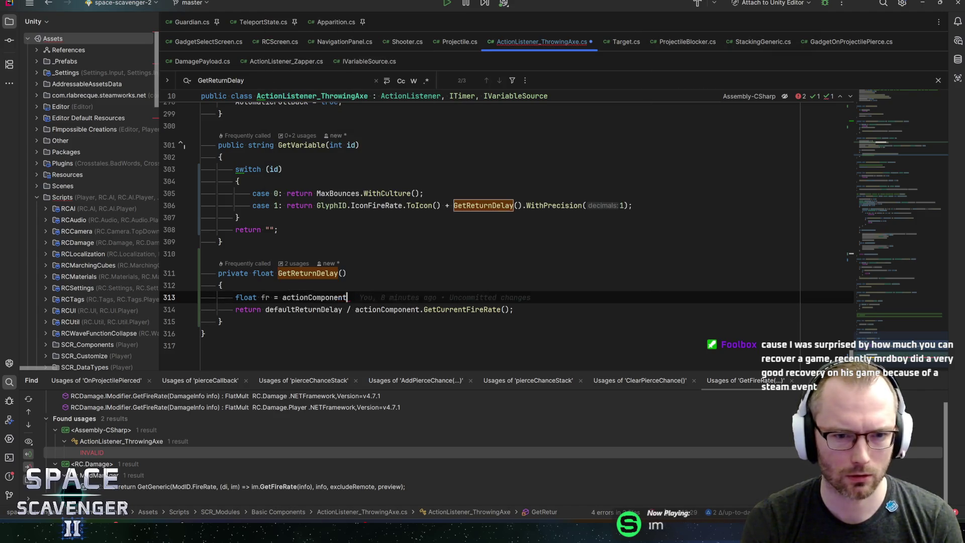
{"action": "type", "text": ".GetCurr"}
{"action": "key", "text": "Return"}
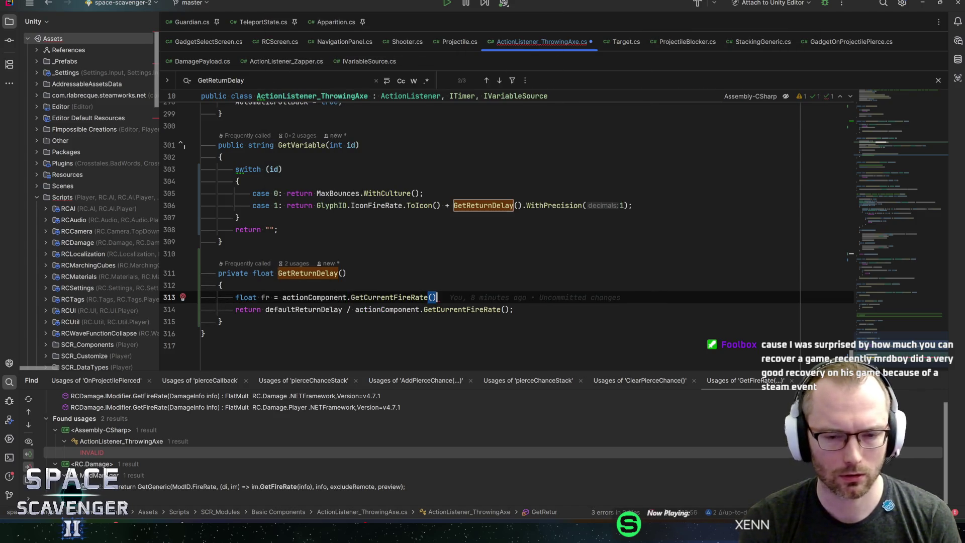
{"action": "type", "text": " - 1f;"}
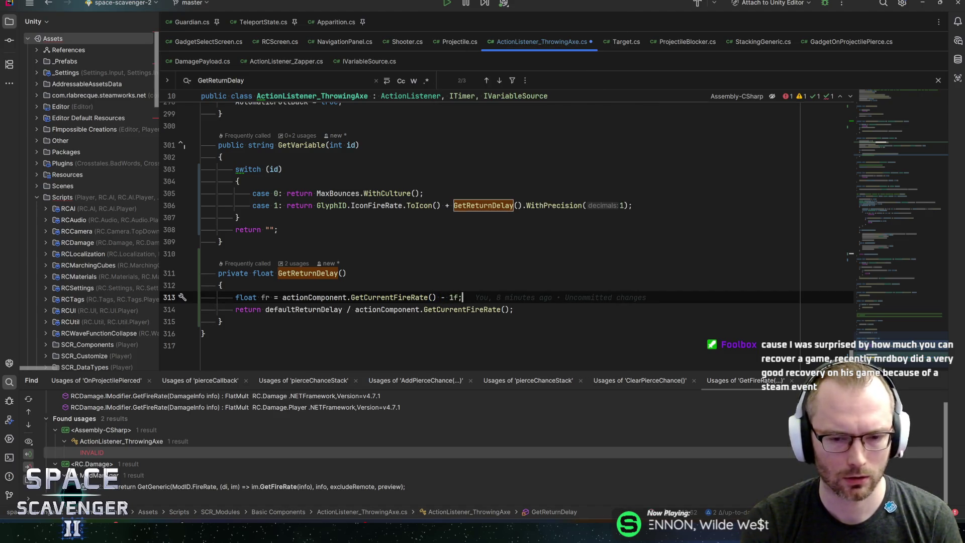
- Add 'fr *= 2f;' and 'fr += 1f;', make the return divide defaultReturnDelay by fr, and save
{"action": "key", "text": "Return"}
{"action": "type", "text": "fr *="}
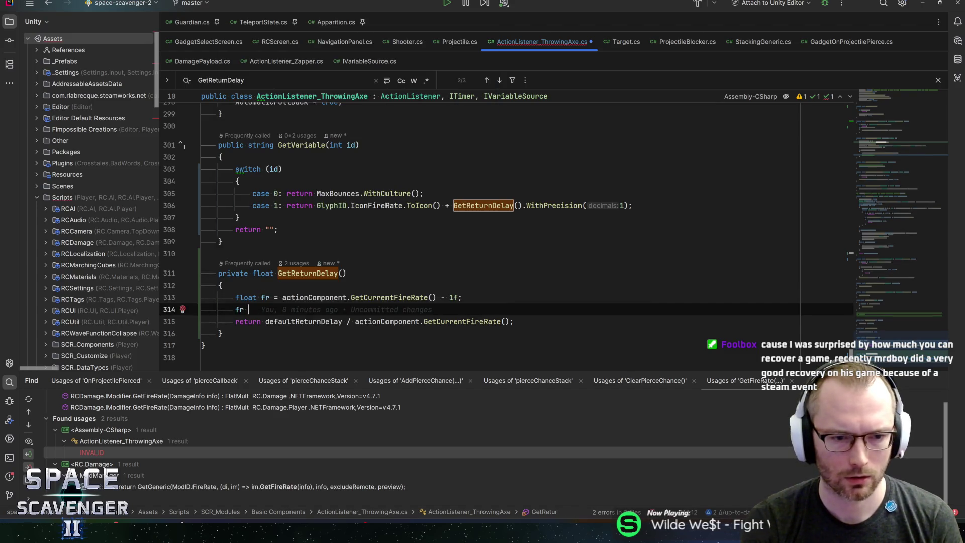
{"action": "type", "text": " 2f;"}
{"action": "key", "text": "Return"}
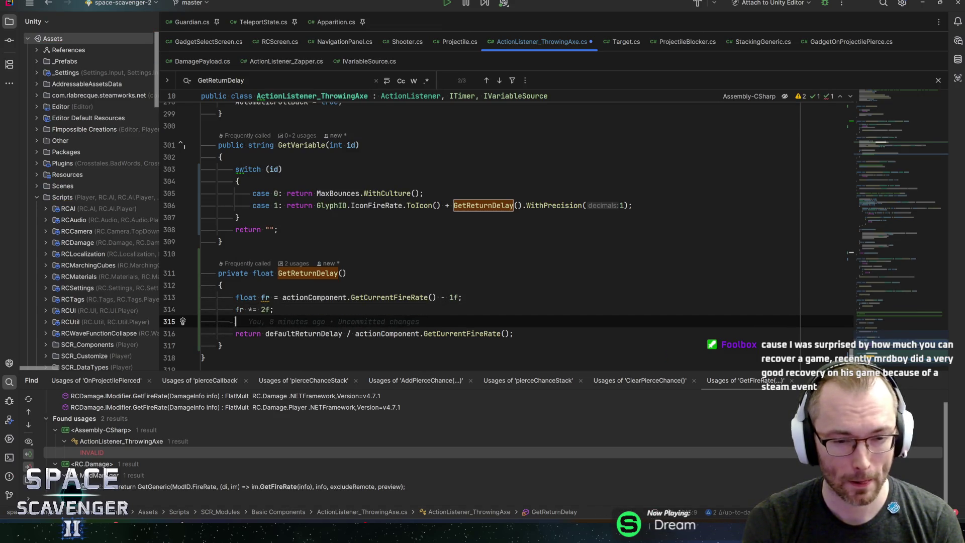
{"action": "type", "text": "fr += "}
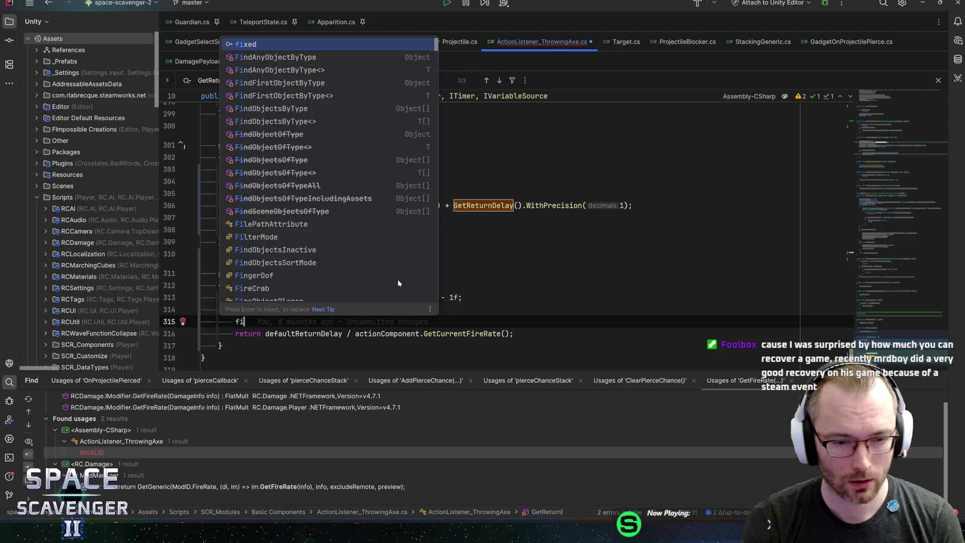
{"action": "type", "text": "1f;"}
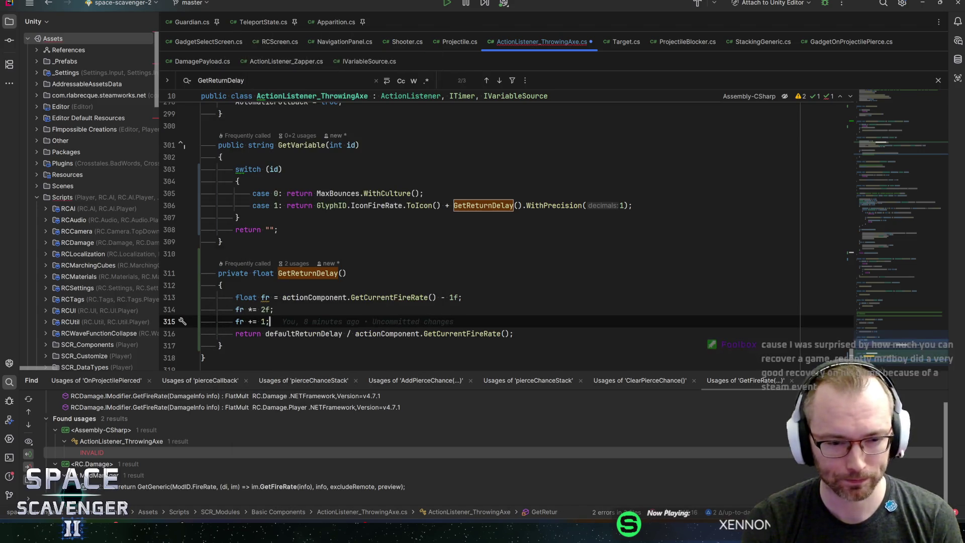
{"action": "left_click", "coordinate": [513, 334]}
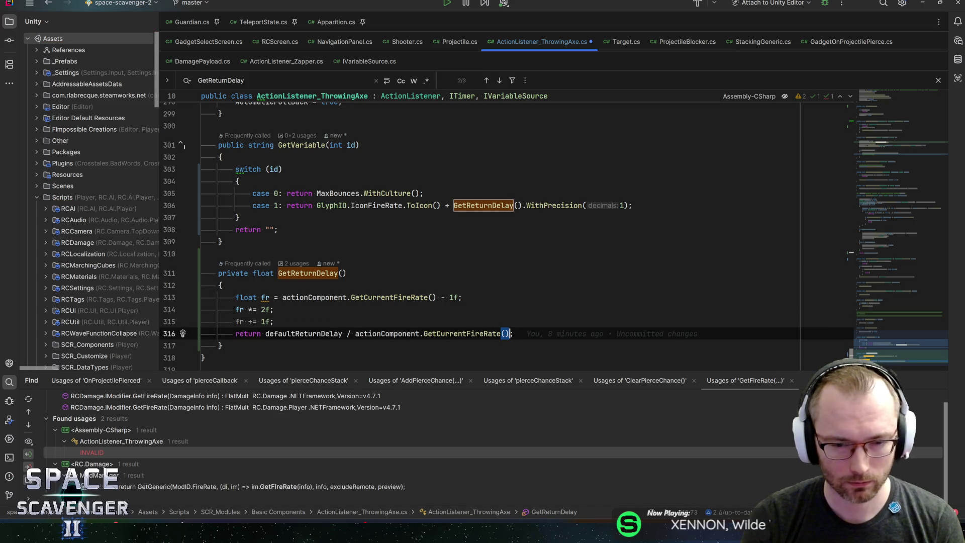
{"action": "mouse_move", "coordinate": [509, 334]}
{"action": "left_mouse_down"}
{"action": "mouse_move", "coordinate": [236, 334]}
{"action": "mouse_move", "coordinate": [351, 334]}
{"action": "left_mouse_up"}
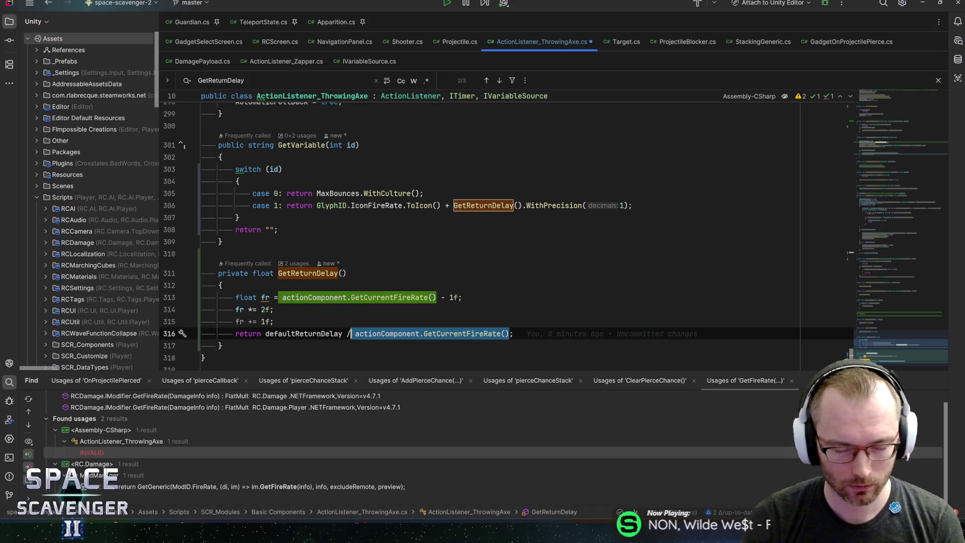
{"action": "type", "text": "fr;"}
{"action": "key", "text": "Escape"}
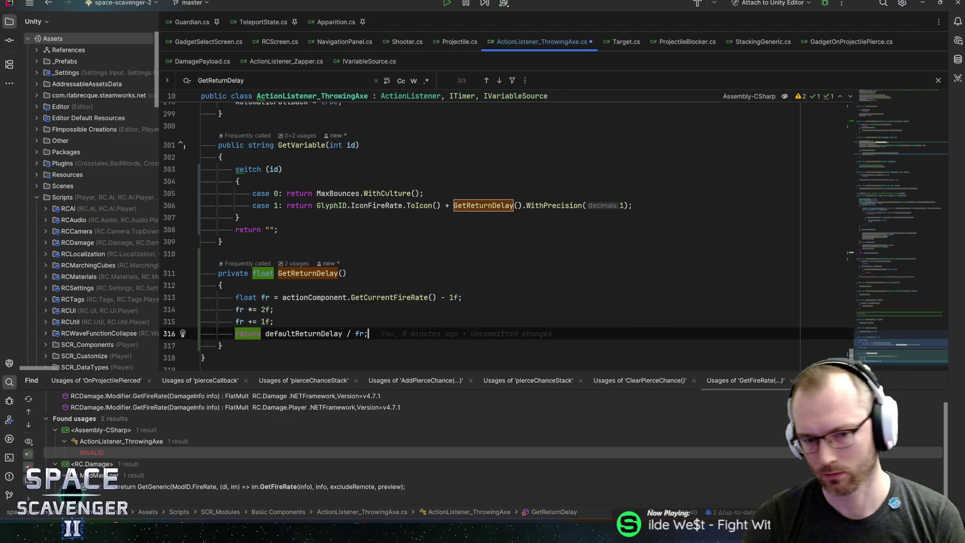
{"action": "key", "text": "ctrl+s"}
- Review the fr calculation on lines 313–315 and the return statement
{"action": "left_click", "coordinate": [382, 297]}
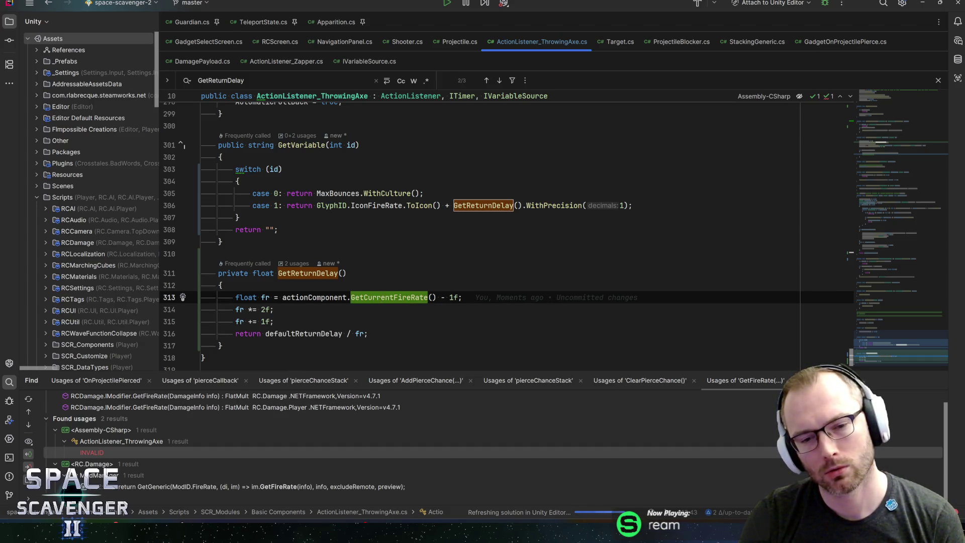
{"action": "left_click_drag", "start_coordinate": [461, 297], "coordinate": [326, 297]}
{"action": "double_click", "coordinate": [266, 309]}
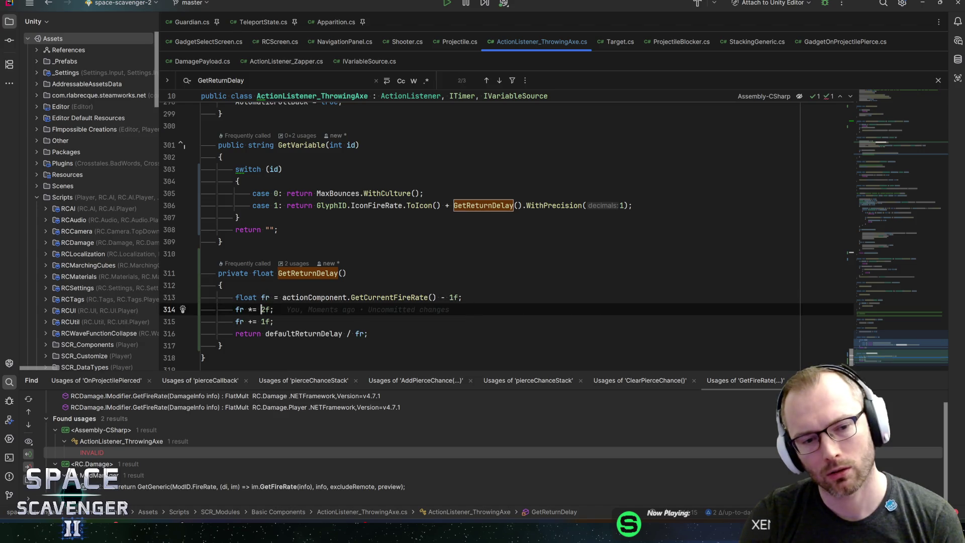
{"action": "left_click", "coordinate": [274, 309]}
{"action": "double_click", "coordinate": [264, 321]}
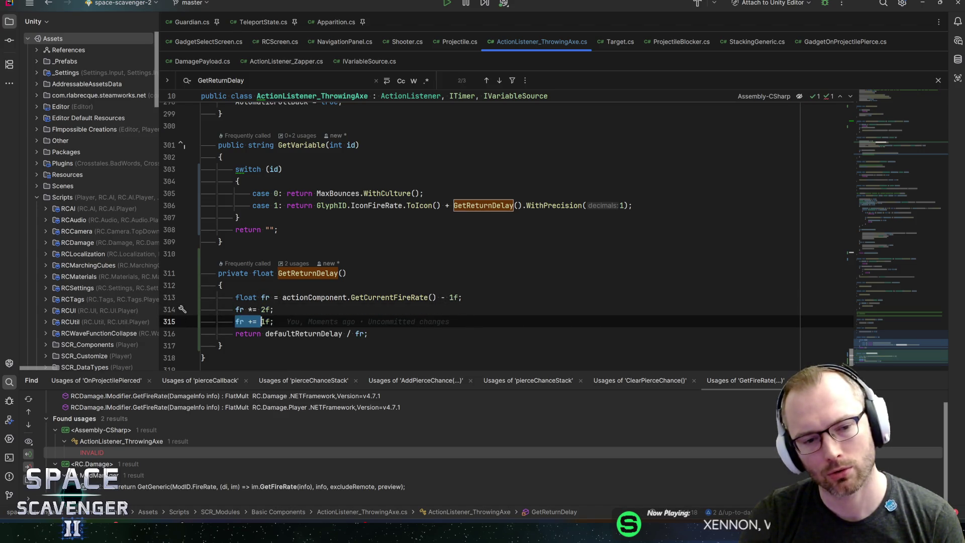
{"action": "left_click", "coordinate": [270, 309]}
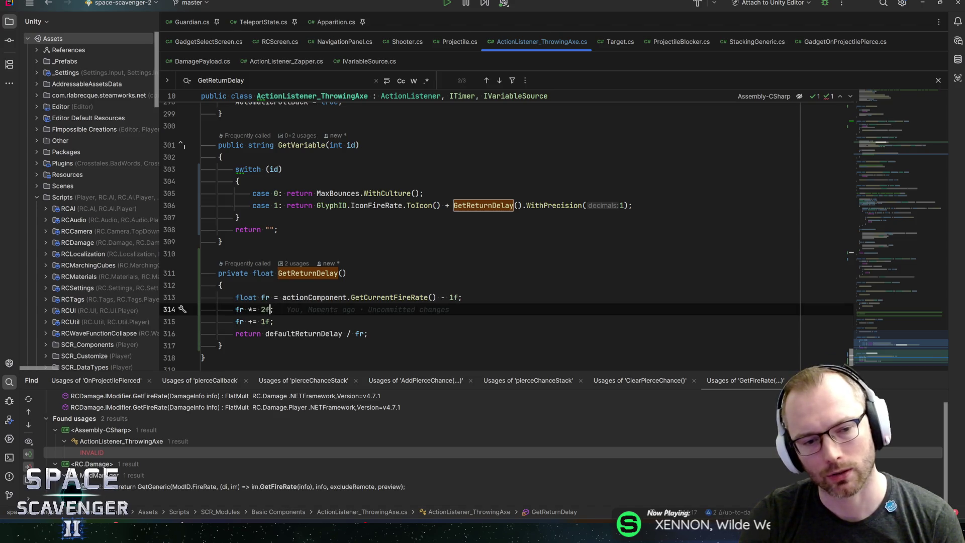
{"action": "left_click_drag", "start_coordinate": [282, 297], "coordinate": [437, 297]}
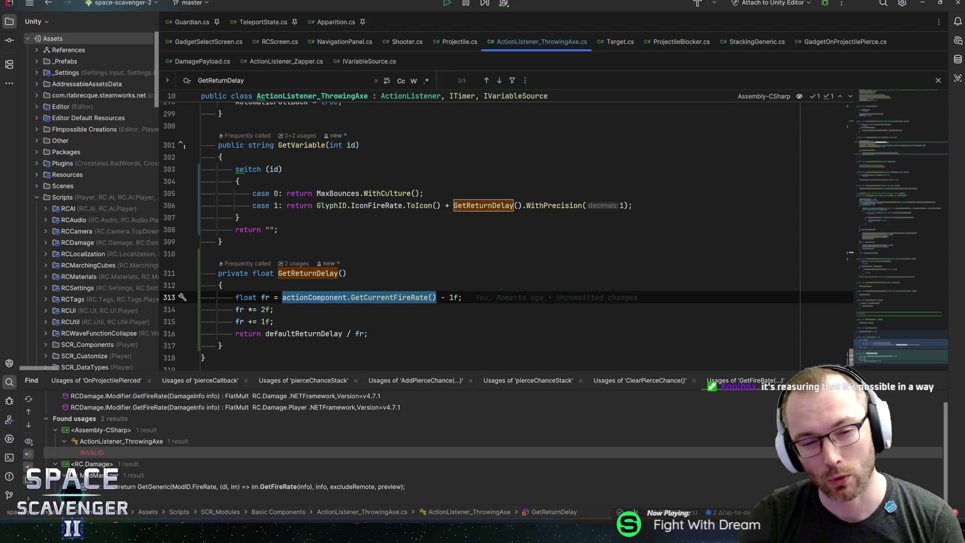
{"action": "key", "text": "Escape"}
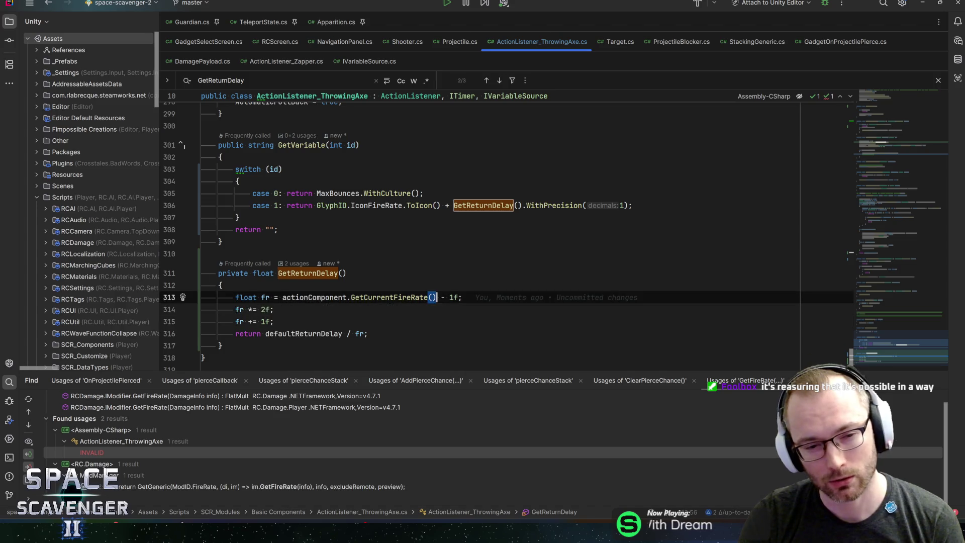
{"action": "mouse_move", "coordinate": [436, 297]}
{"action": "left_mouse_down"}
{"action": "mouse_move", "coordinate": [259, 297]}
{"action": "mouse_move", "coordinate": [282, 297]}
{"action": "left_mouse_up"}
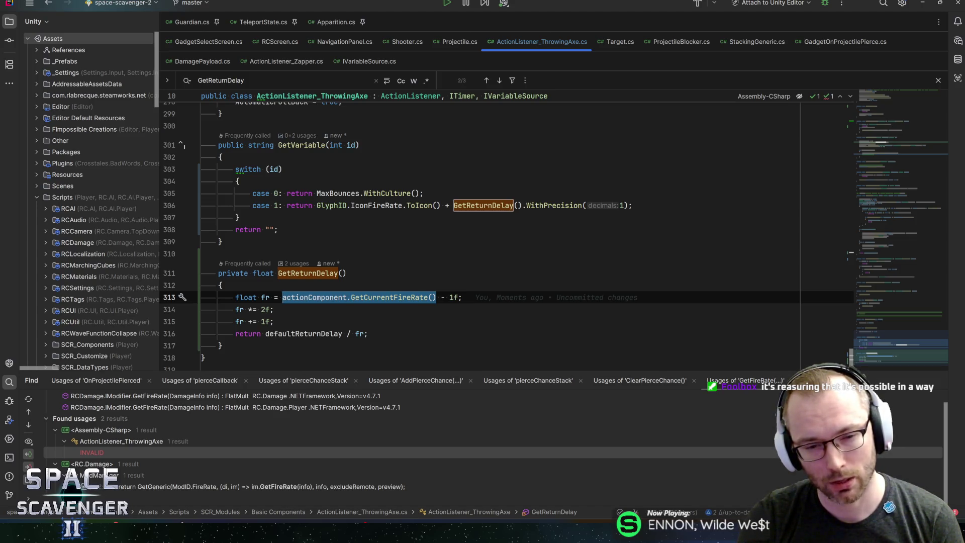
{"action": "left_click", "coordinate": [463, 297]}
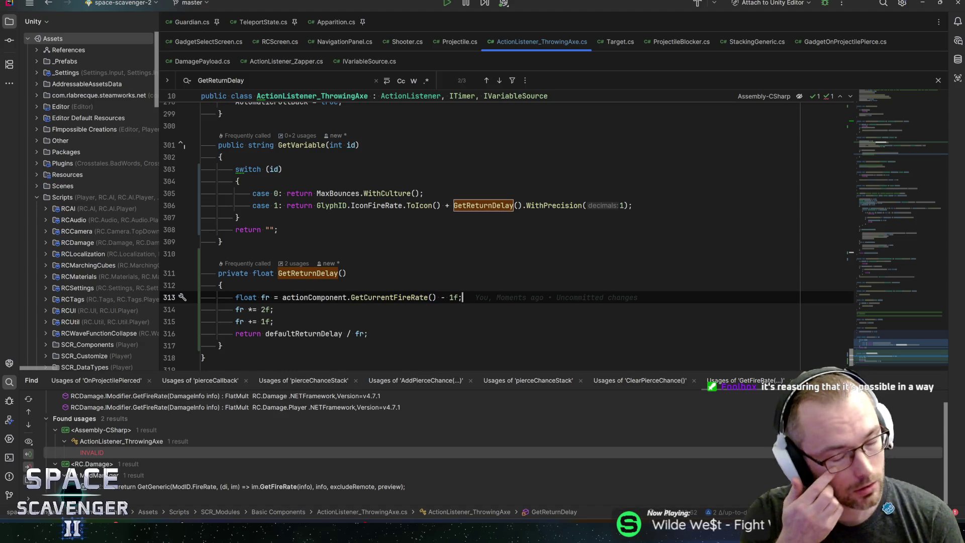
{"action": "left_click", "coordinate": [460, 297]}
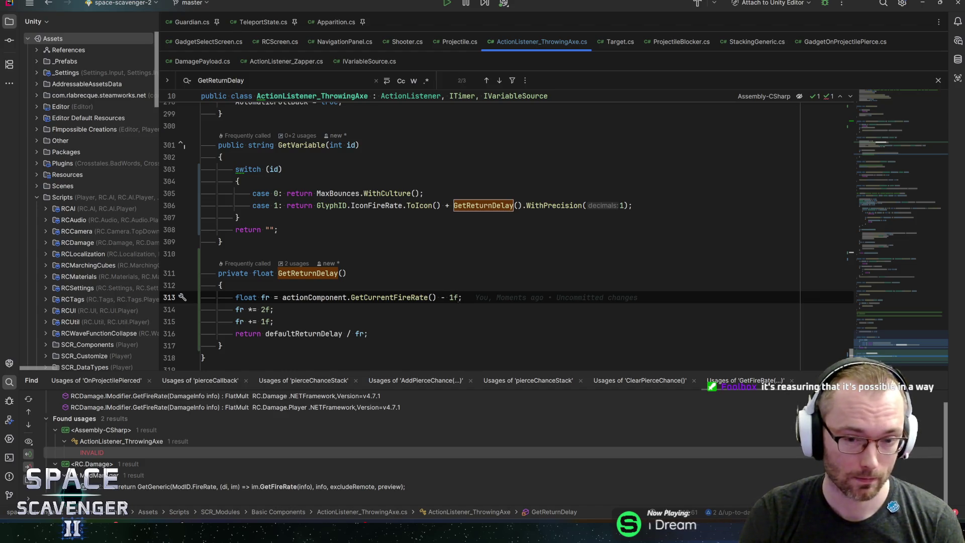
{"action": "left_click", "coordinate": [264, 309]}
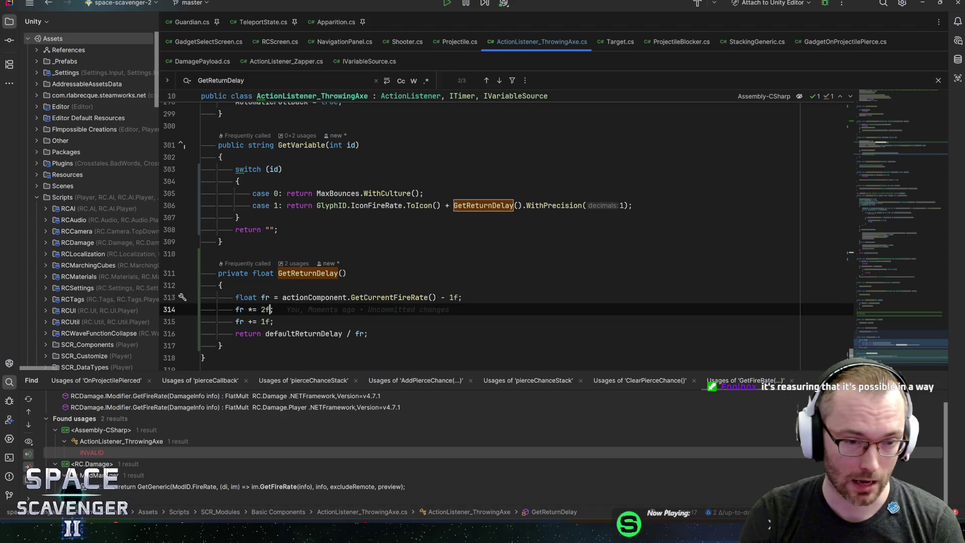
{"action": "left_click", "coordinate": [264, 322]}
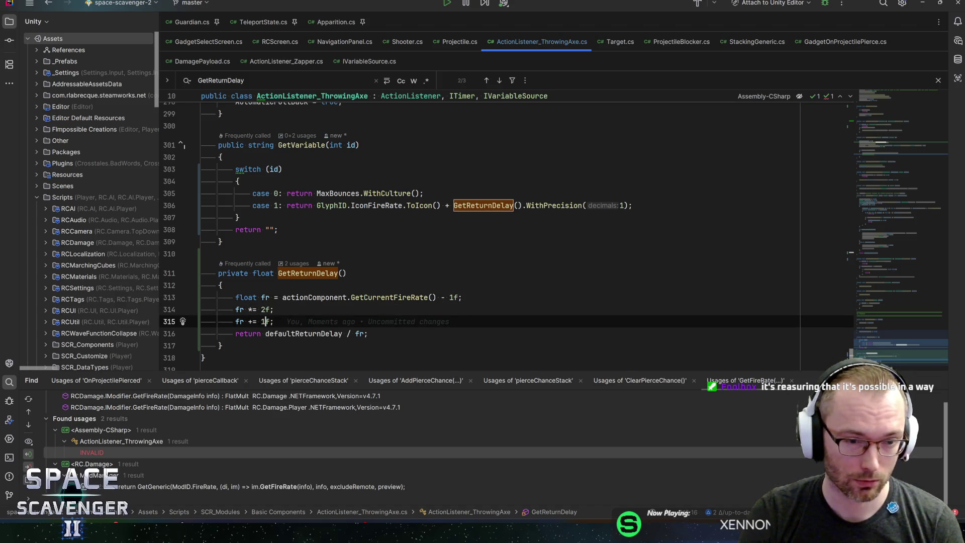
{"action": "left_click", "coordinate": [264, 309]}
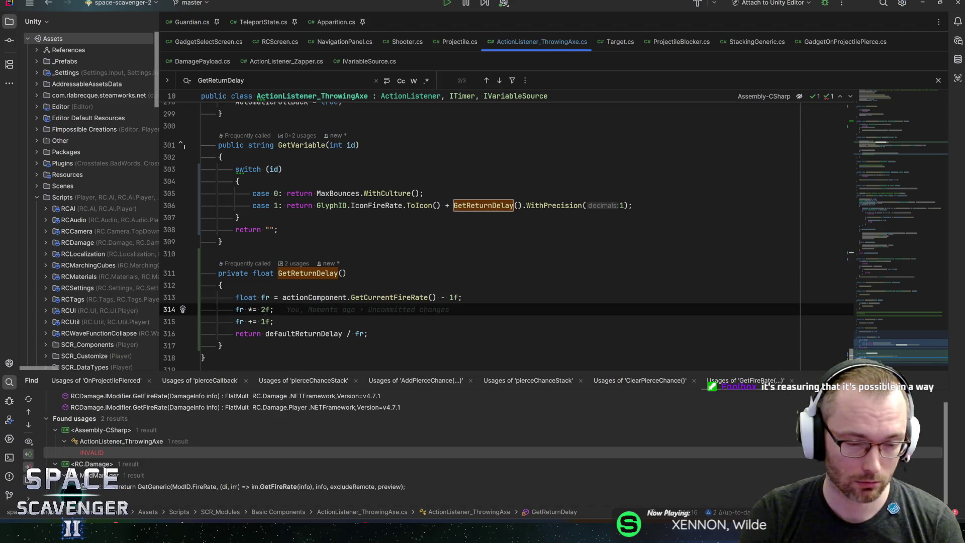
{"action": "left_click", "coordinate": [271, 321]}
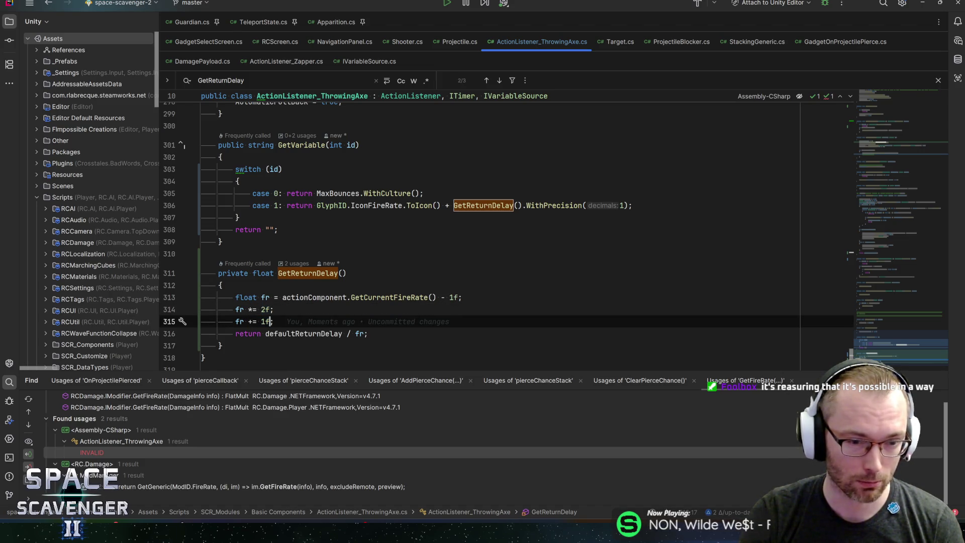
{"action": "left_click", "coordinate": [369, 334]}
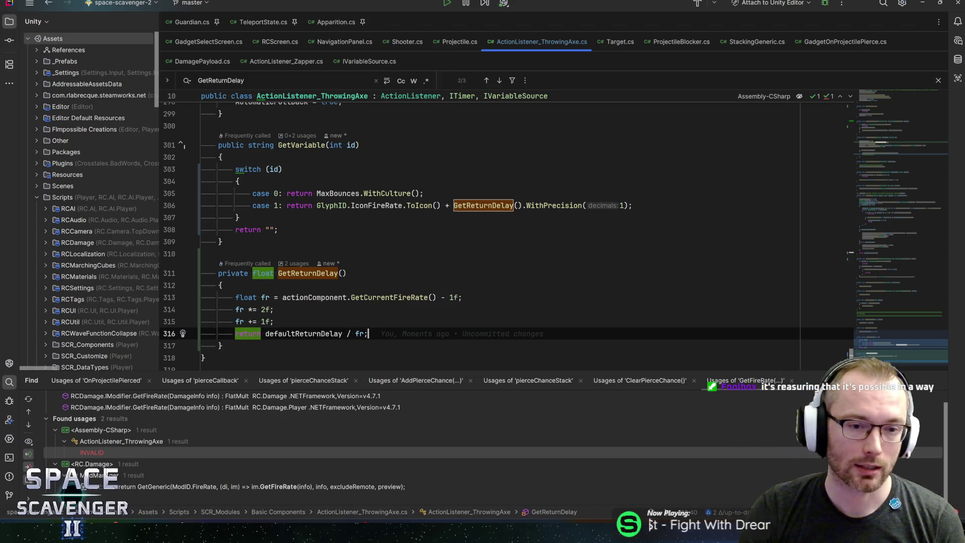
{"action": "left_click", "coordinate": [278, 297]}
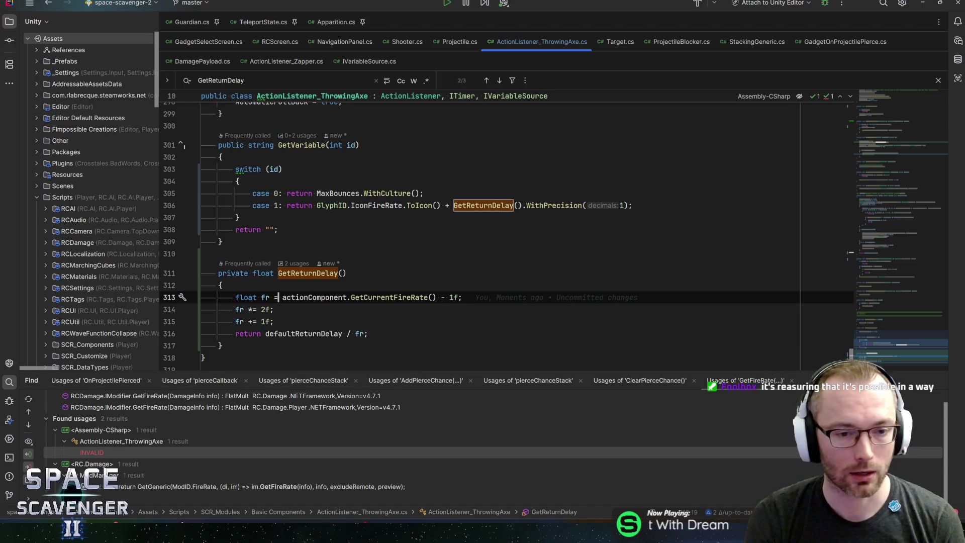
- Delete the 'fr *= 2f;' and 'fr += 1f;' lines from GetReturnDelay
{"action": "type", "text": "t"}
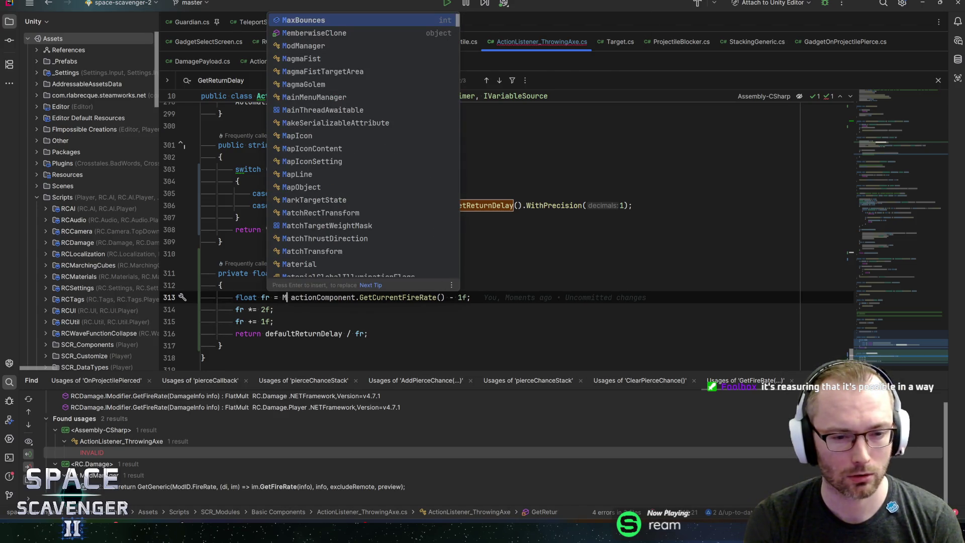
{"action": "key", "text": "BackSpace"}
{"action": "key", "text": "Down"}
{"action": "key", "text": "Down"}
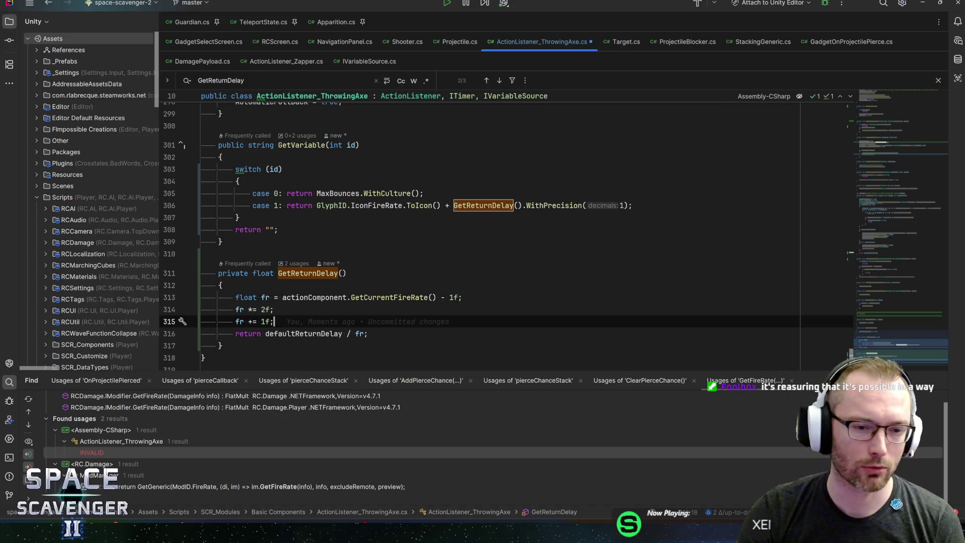
{"action": "key", "text": "Up"}
{"action": "key", "text": "ctrl+y"}
{"action": "key", "text": "ctrl+y"}
{"action": "key", "text": "End"}
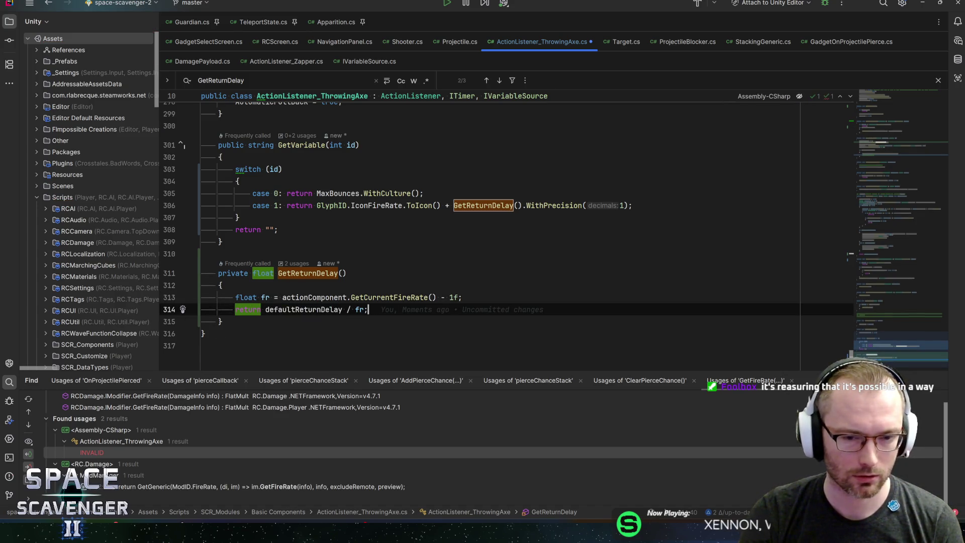
{"action": "key", "text": "Up"}
- Replace fr in the return with actionComponent.GetCurrentFireRate(), drop the fr line, save, and go to SteamDB
{"action": "key", "text": "ctrl+Left"}
{"action": "key", "text": "ctrl+w"}
{"action": "key", "text": "ctrl+w"}
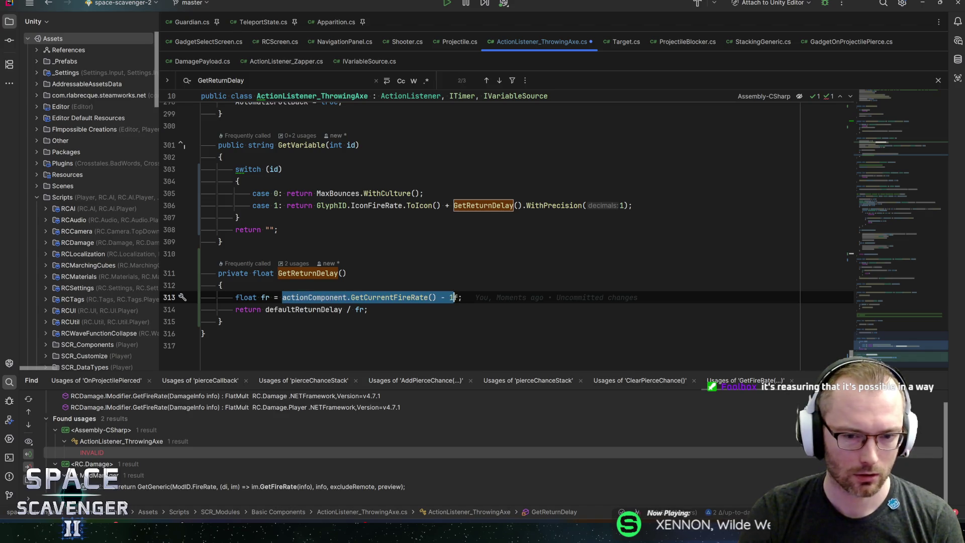
{"action": "key", "text": "ctrl+x"}
{"action": "key", "text": "Down"}
{"action": "key", "text": "End"}
{"action": "key", "text": "Left"}
{"action": "key", "text": "ctrl+w"}
{"action": "key", "text": "ctrl+v"}
{"action": "key", "text": "Up"}
{"action": "key", "text": "ctrl+y"}
{"action": "key", "text": "End"}
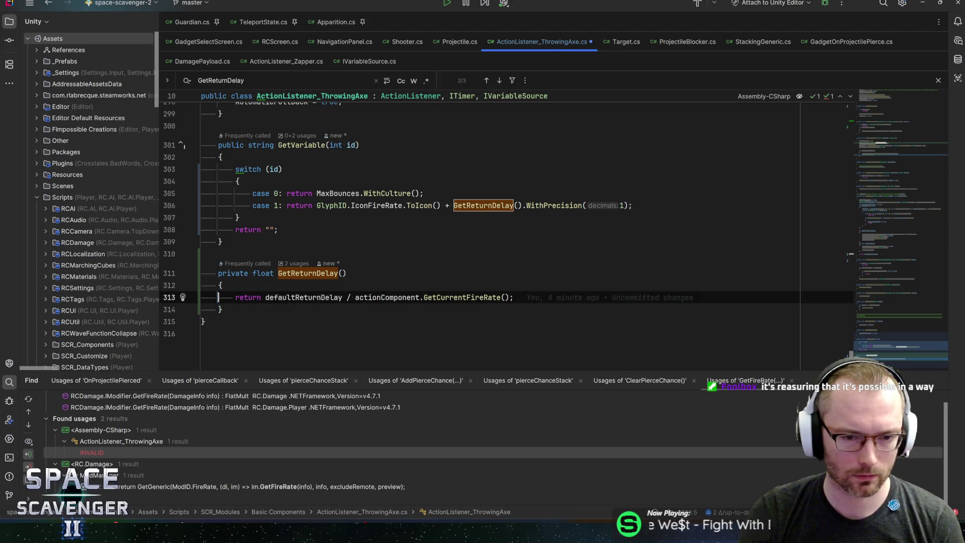
{"action": "key", "text": "ctrl+s"}
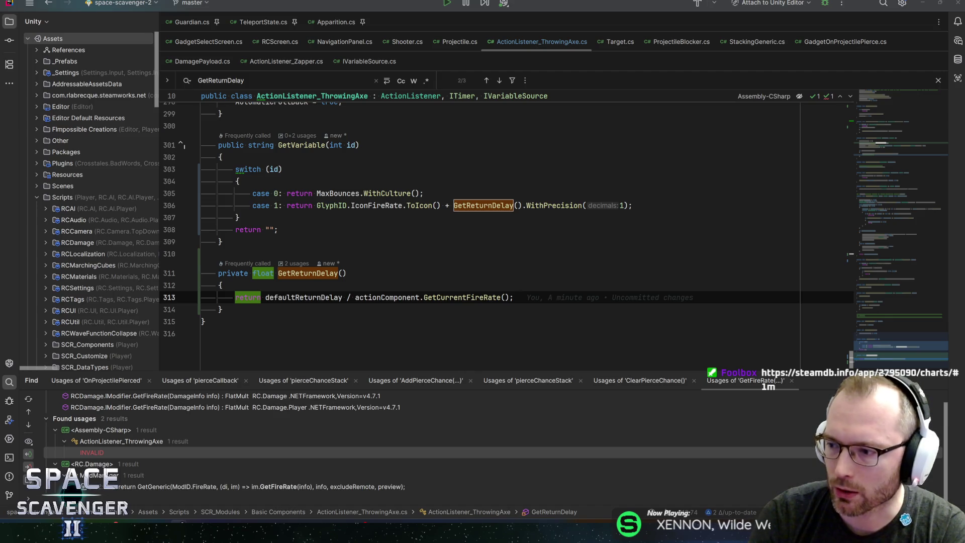
{"action": "key", "text": "alt+Tab"}
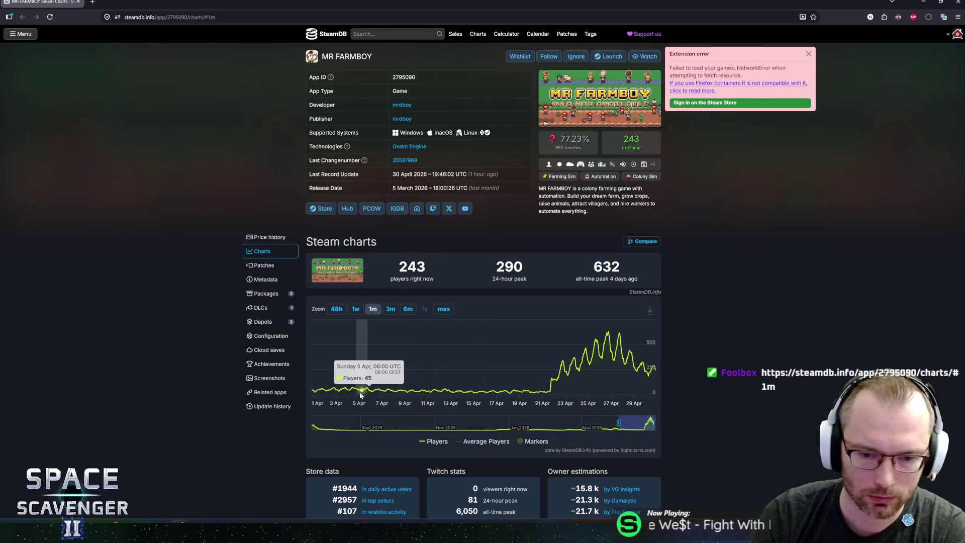
- Switch MR FARMBOY's player chart to the 3-month range and scroll through the page
{"action": "left_click", "coordinate": [391, 309]}
{"action": "mouse_move", "coordinate": [638, 340]}
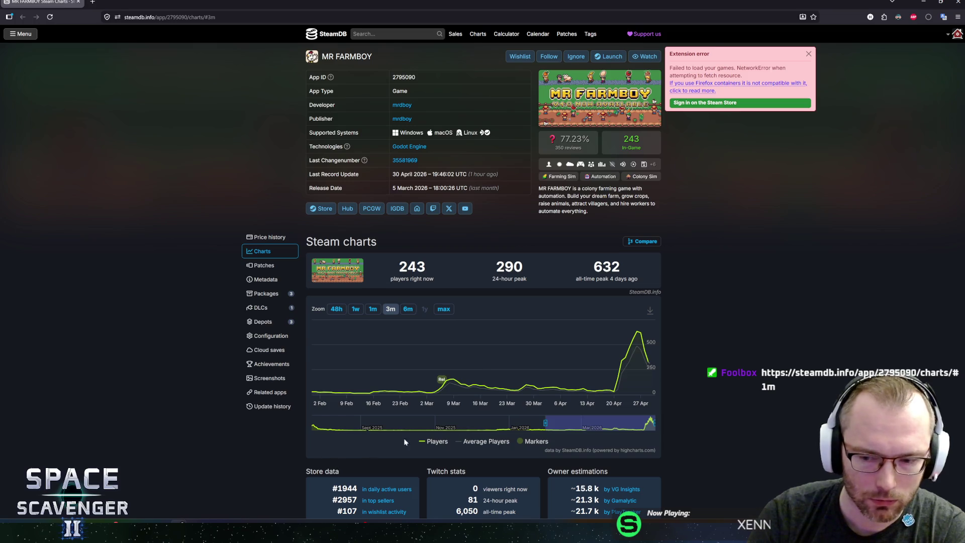
{"action": "scroll", "coordinate": [246, 415], "scroll_direction": "down", "scroll_amount": 3}
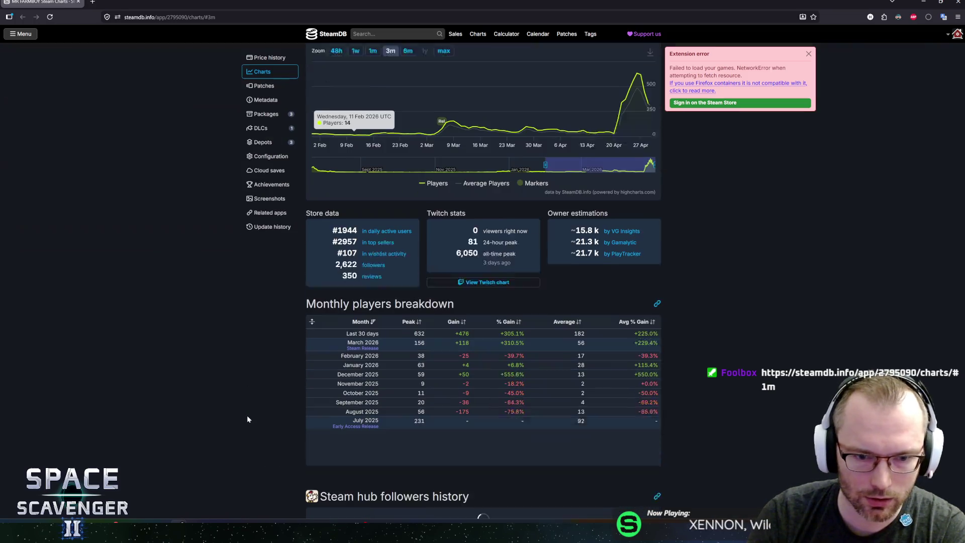
{"action": "scroll", "coordinate": [262, 332], "scroll_direction": "up", "scroll_amount": 4}
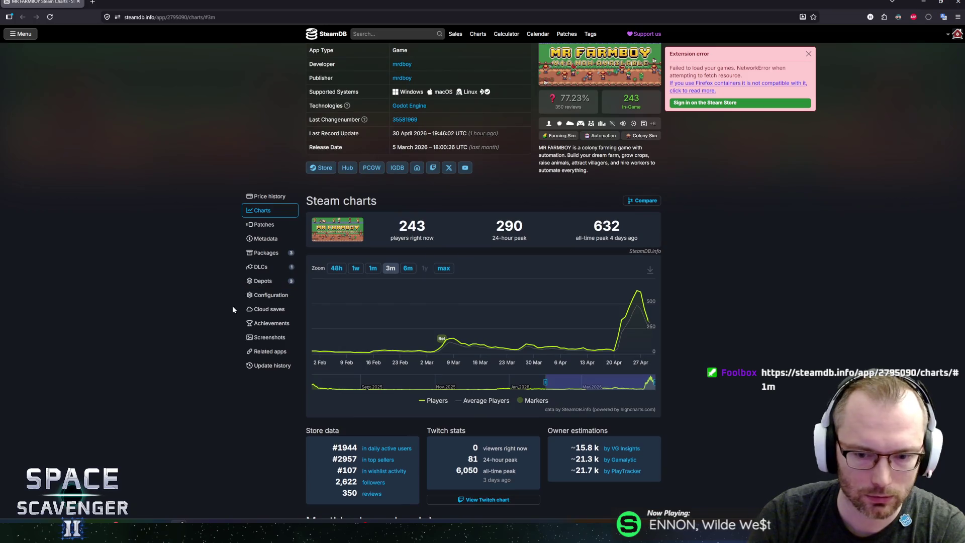
{"action": "scroll", "coordinate": [233, 308], "scroll_direction": "up", "scroll_amount": 1}
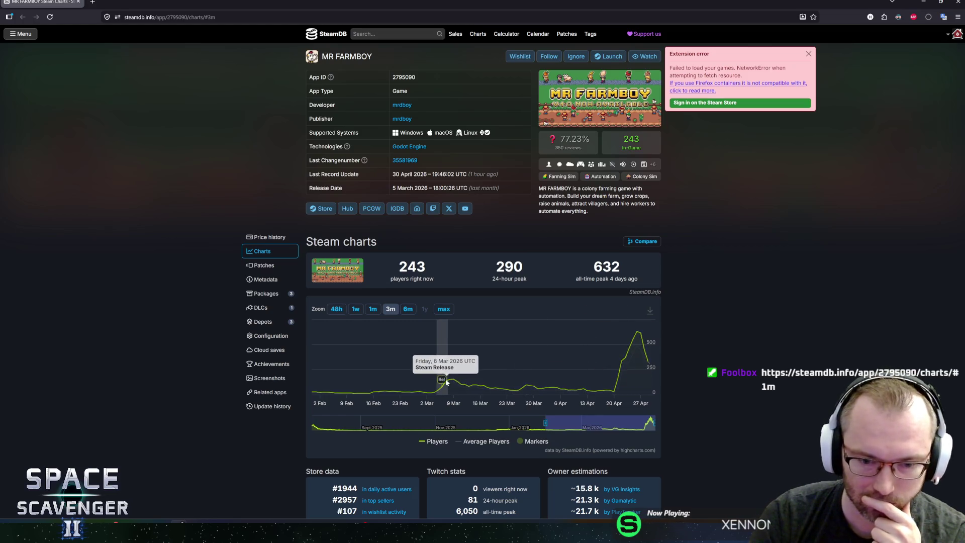
{"action": "scroll", "coordinate": [234, 398], "scroll_direction": "down", "scroll_amount": 9}
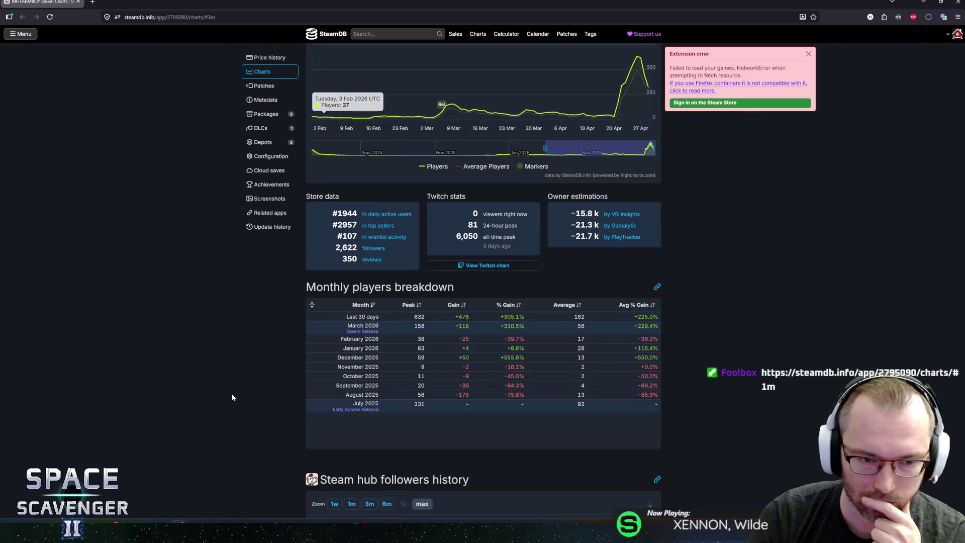
{"action": "scroll", "coordinate": [233, 397], "scroll_direction": "down", "scroll_amount": 1}
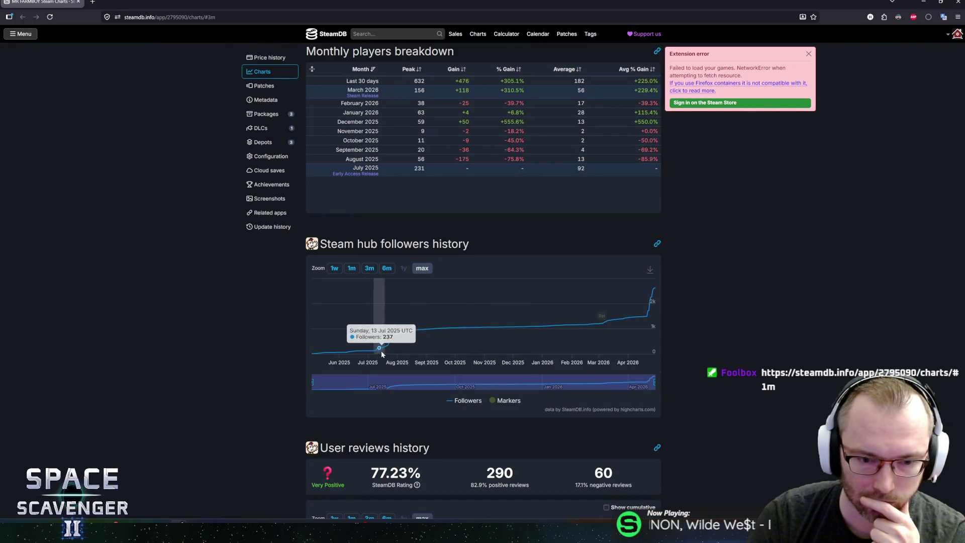
{"action": "scroll", "coordinate": [205, 332], "scroll_direction": "up", "scroll_amount": 5}
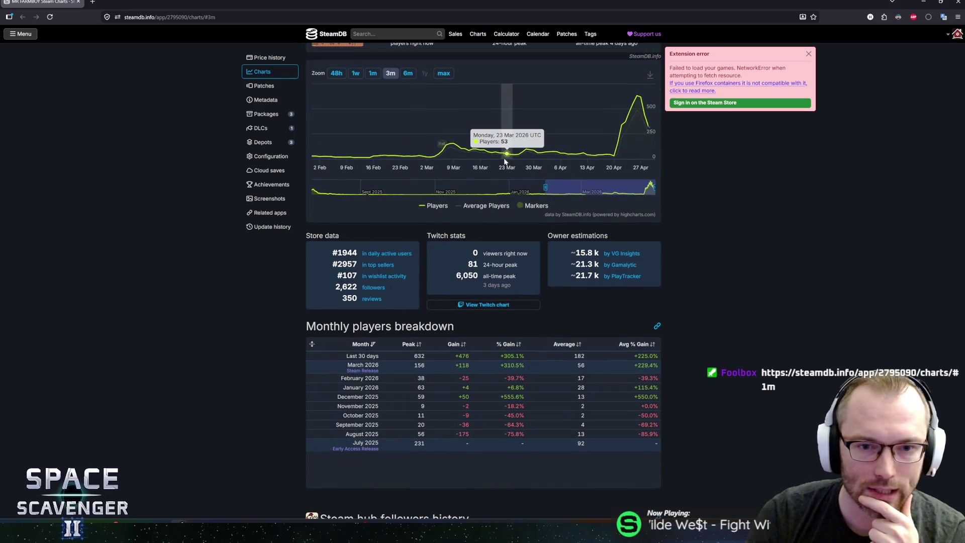
- Widen the chart to 6 months, then max history, and review the peak figures
{"action": "left_click", "coordinate": [415, 76]}
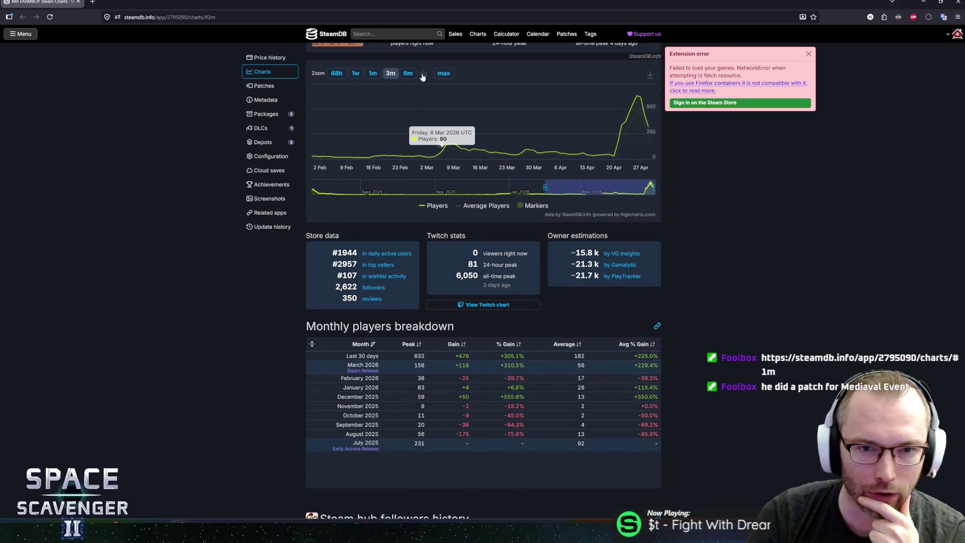
{"action": "left_click", "coordinate": [443, 74]}
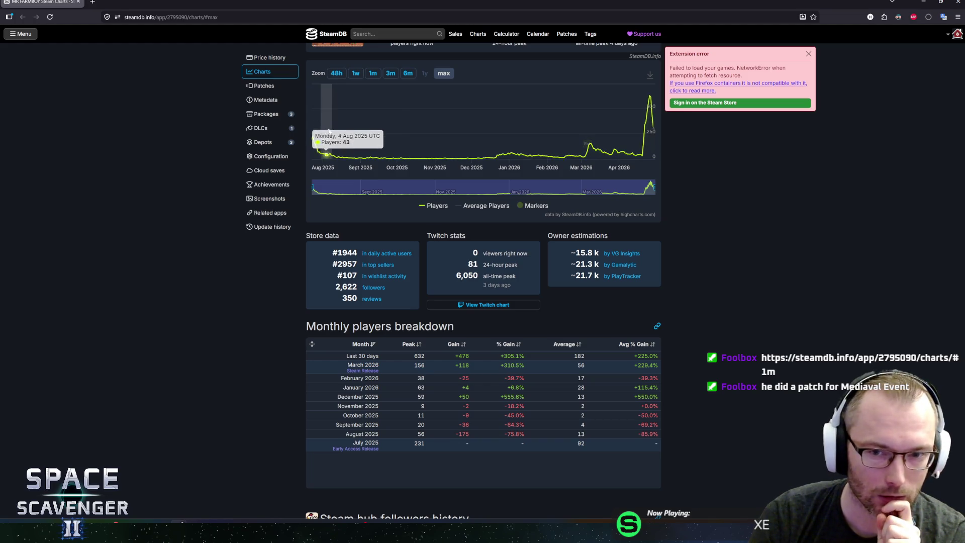
{"action": "mouse_move", "coordinate": [587, 144]}
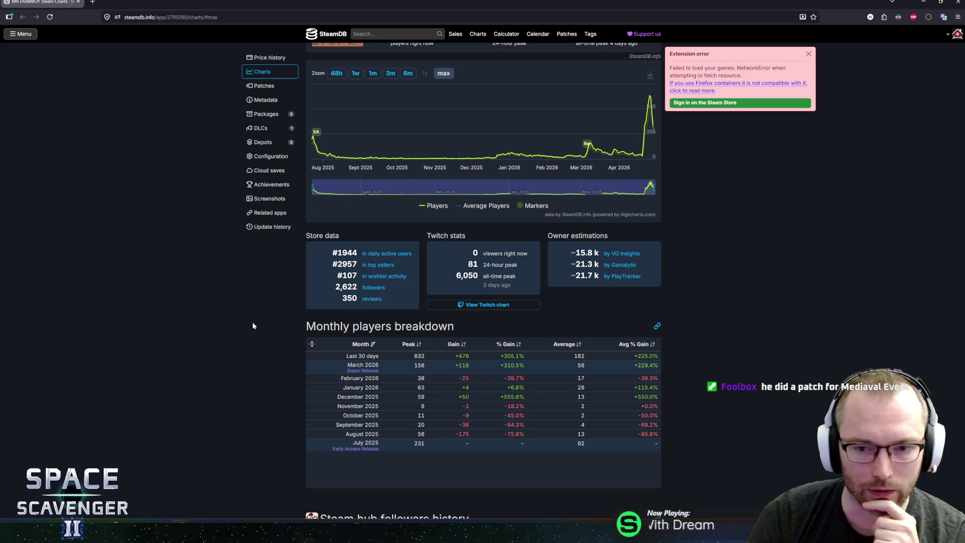
{"action": "scroll", "coordinate": [252, 324], "scroll_direction": "down", "scroll_amount": 5}
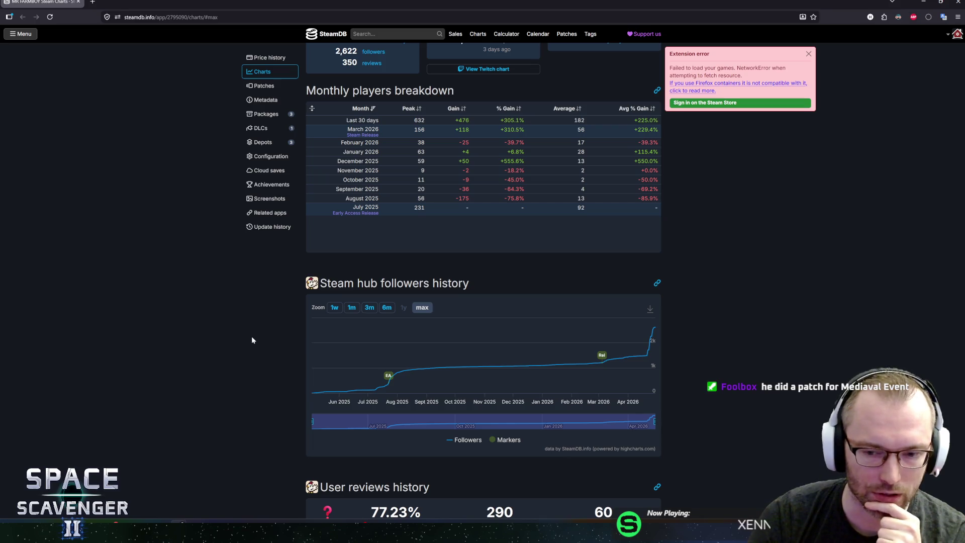
{"action": "scroll", "coordinate": [246, 291], "scroll_direction": "up", "scroll_amount": 10}
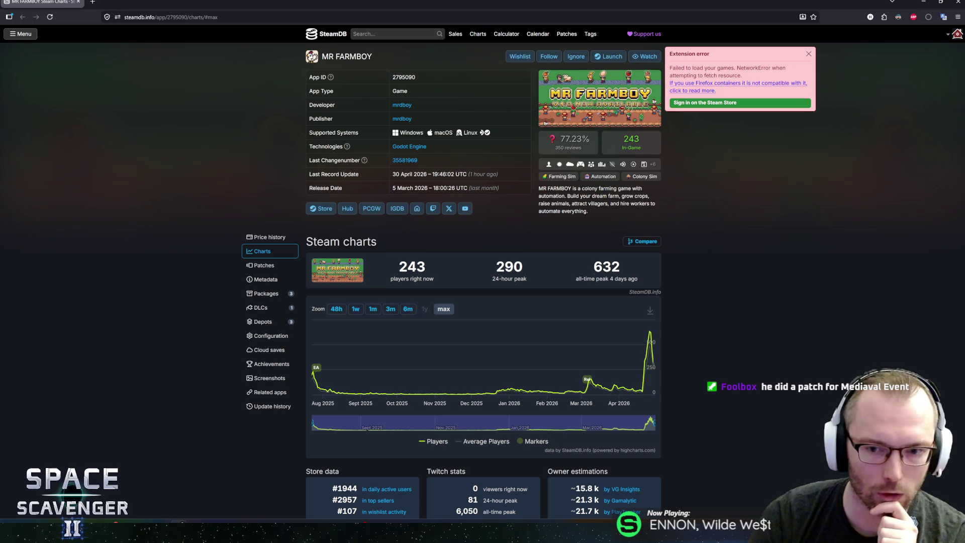
{"action": "left_click", "coordinate": [645, 362]}
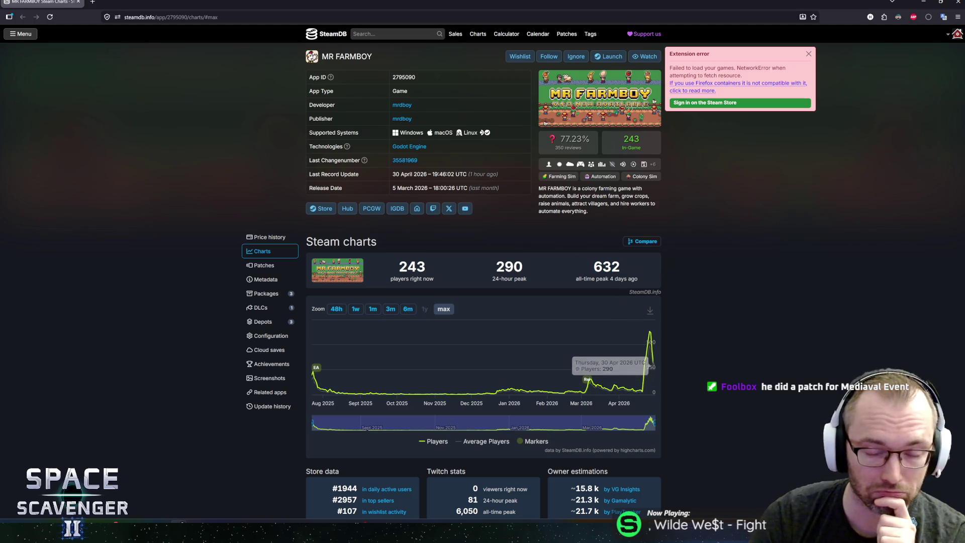
{"action": "mouse_move", "coordinate": [315, 369]}
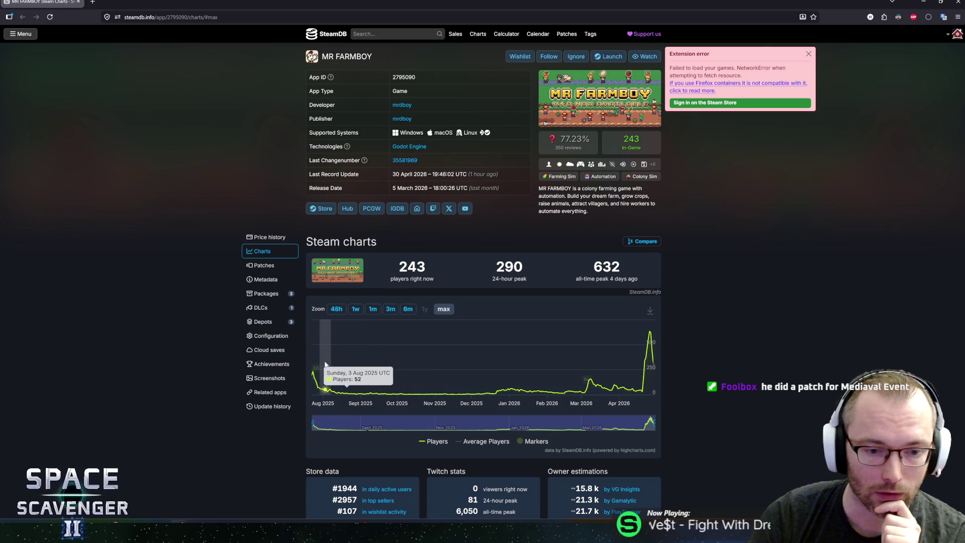
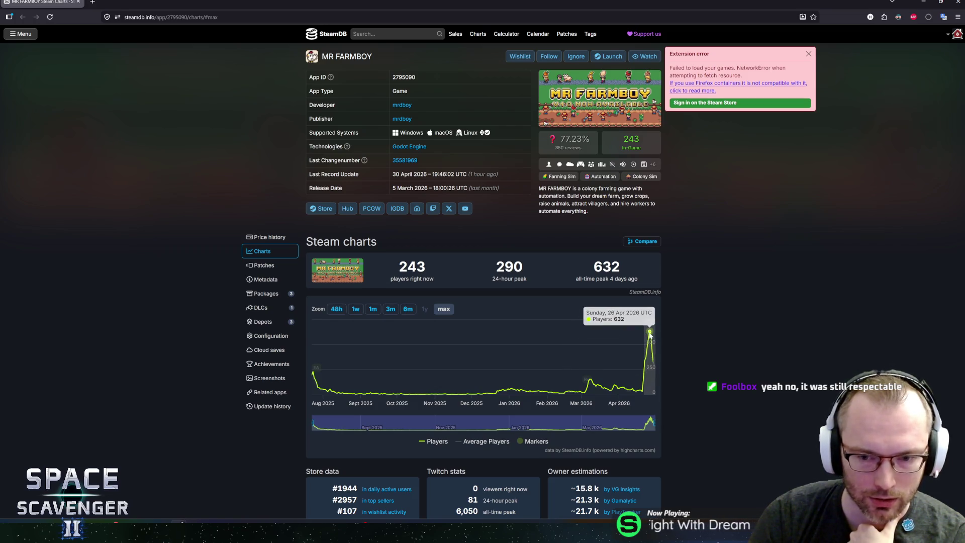
- Autoscroll through MR FARMBOY's SteamDB player charts, then return to the throwing axe script in Rider
{"action": "middle_click", "coordinate": [202, 340]}
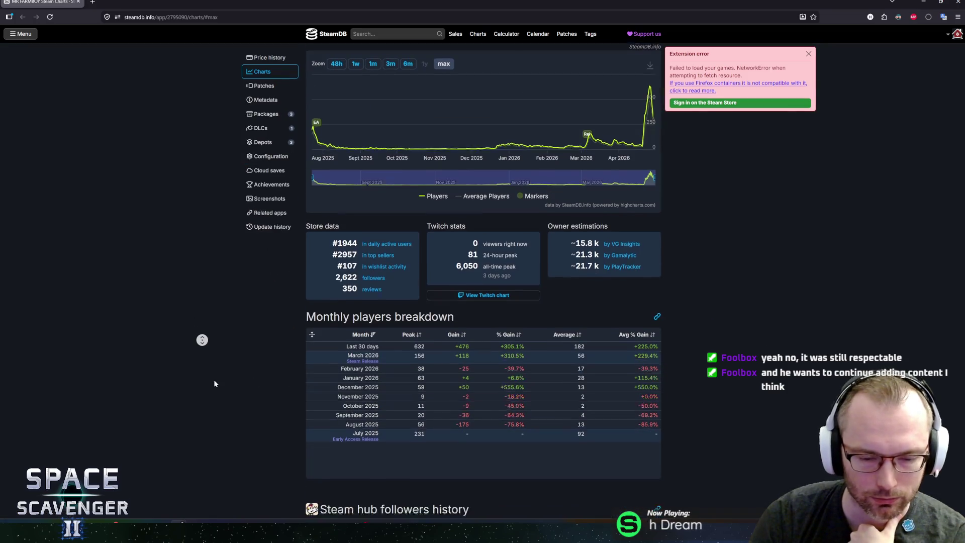
{"action": "scroll", "coordinate": [212, 378], "scroll_direction": "down", "scroll_amount": 10}
{"action": "scroll", "coordinate": [214, 232], "scroll_direction": "up", "scroll_amount": 20}
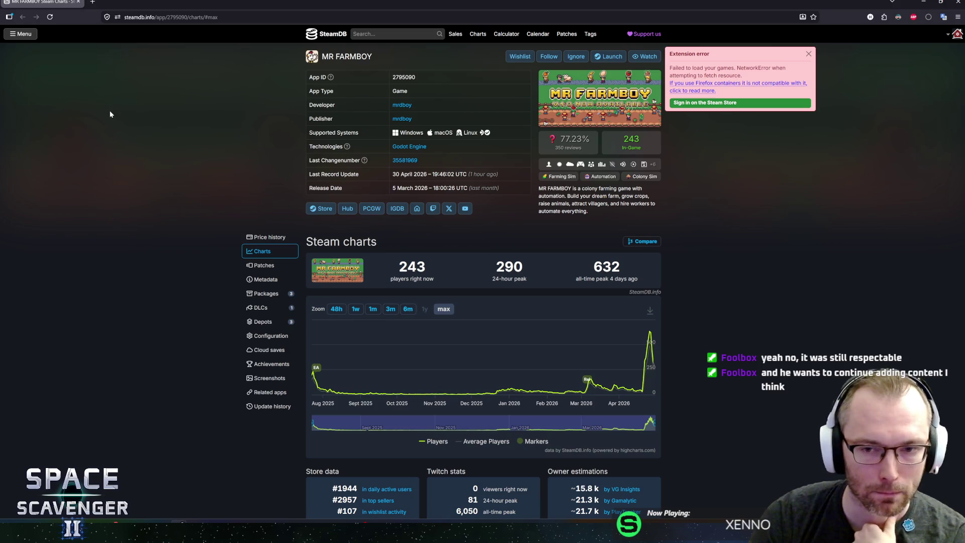
{"action": "key", "text": "alt+Tab"}
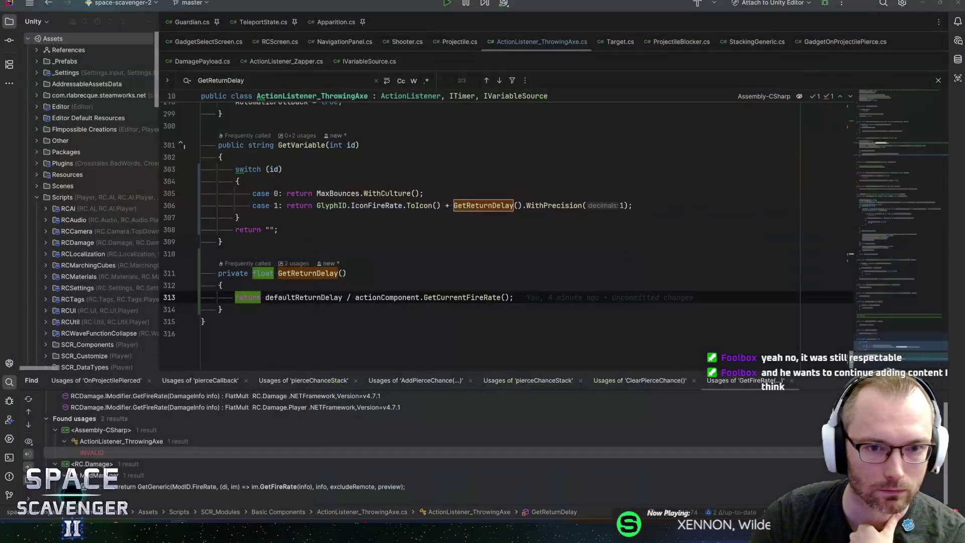
{"action": "left_click", "coordinate": [347, 272]}
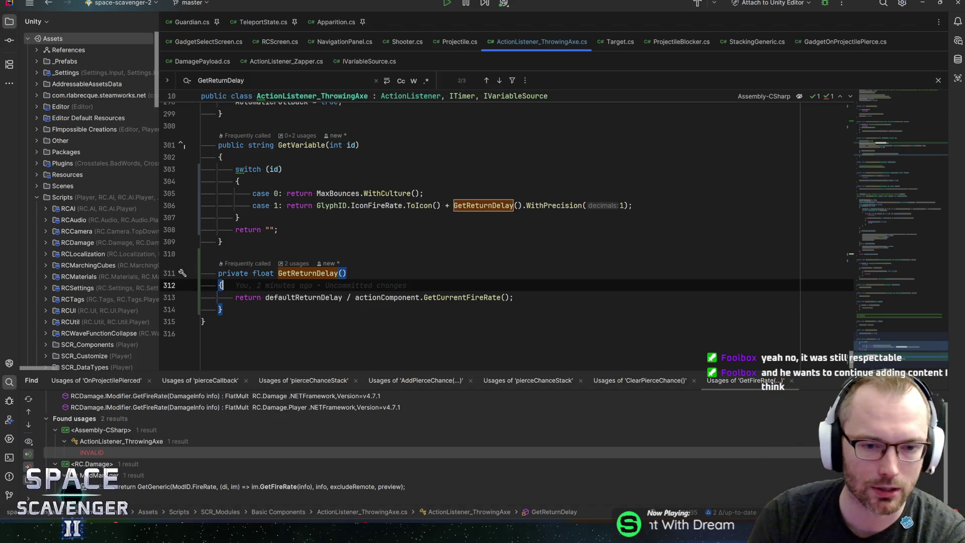
{"action": "left_click", "coordinate": [222, 242]}
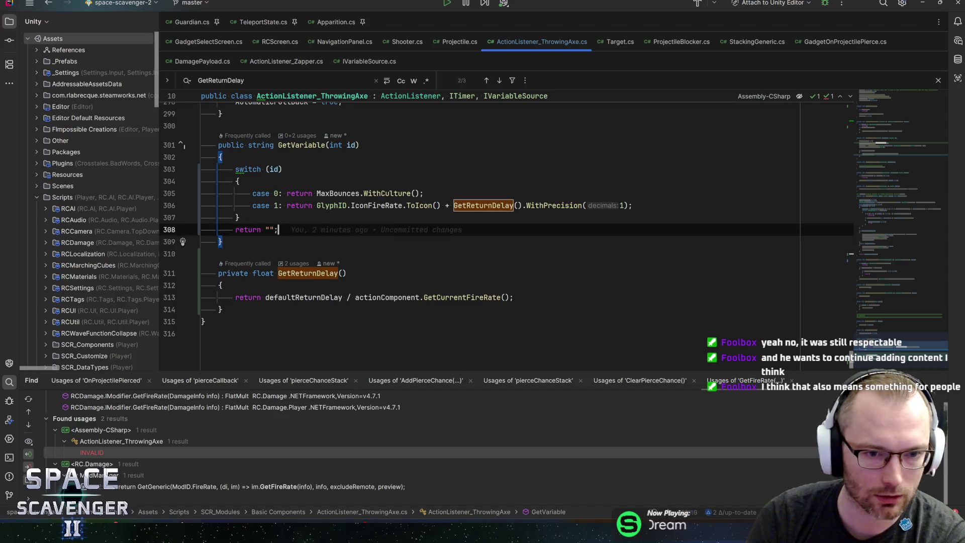
{"action": "left_click", "coordinate": [239, 217]}
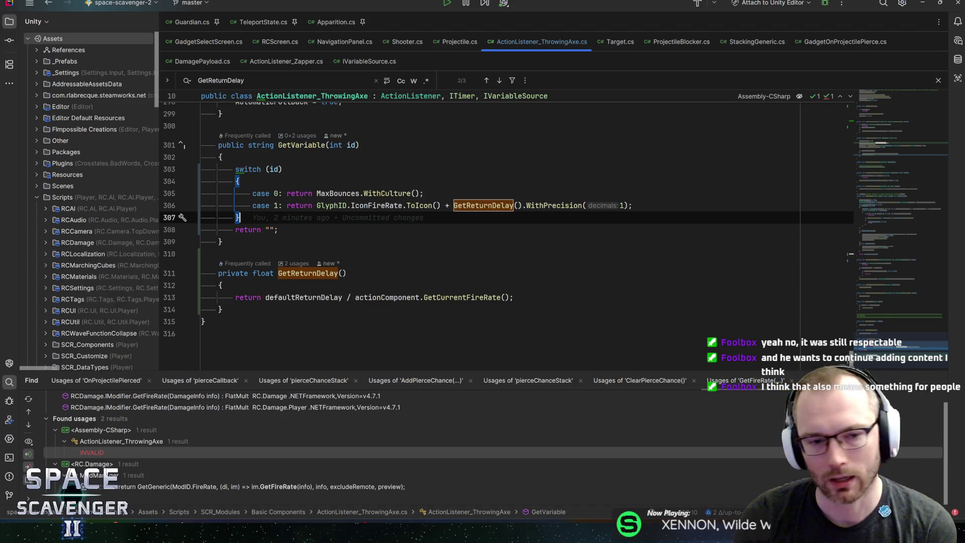
{"action": "left_click", "coordinate": [632, 205]}
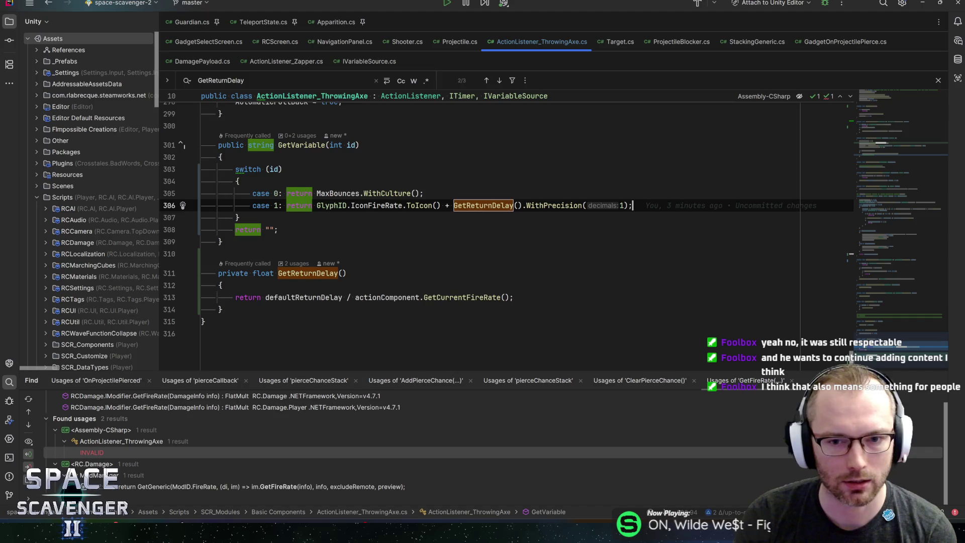
{"action": "scroll", "coordinate": [502, 227], "scroll_direction": "up", "scroll_amount": 1}
{"action": "mouse_move", "coordinate": [890, 347]}
{"action": "left_mouse_down"}
{"action": "mouse_move", "coordinate": [882, 324]}
{"action": "mouse_move", "coordinate": [900, 225]}
{"action": "mouse_move", "coordinate": [900, 111]}
{"action": "mouse_move", "coordinate": [911, 354]}
{"action": "left_mouse_up"}
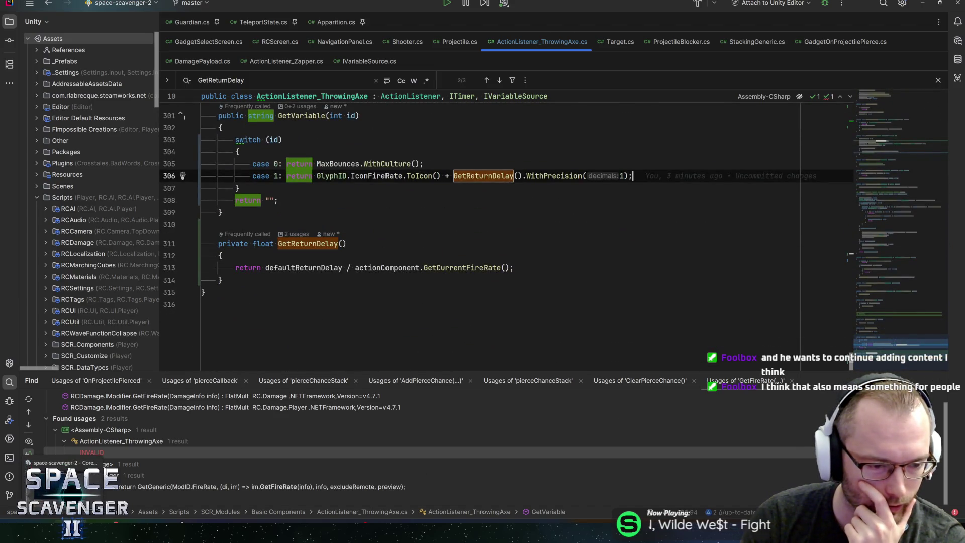
{"action": "key", "text": "alt+Tab"}
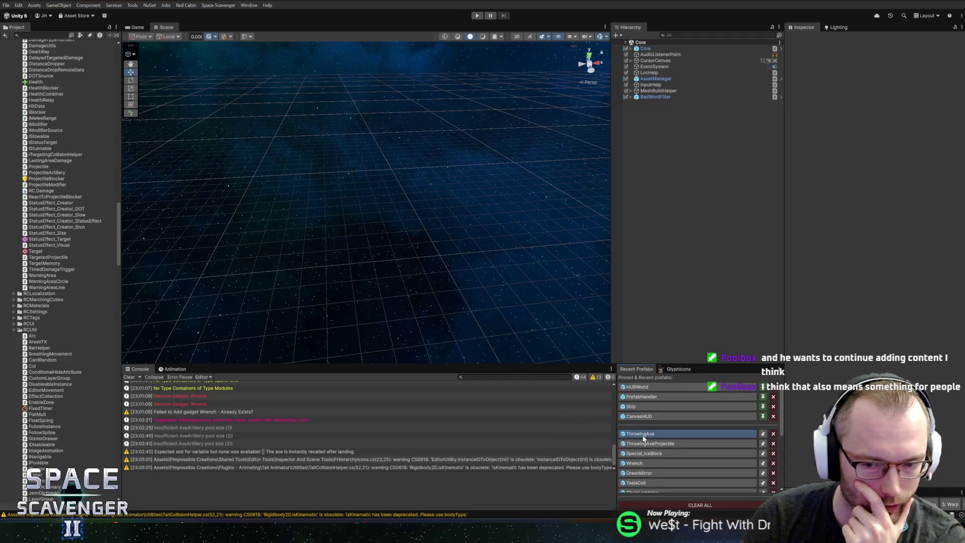
- Glance over the ThrowingAxe prefab in Unity, then return to ActionListener_ThrowingAxe.cs in Rider
{"action": "scroll", "coordinate": [696, 279], "scroll_direction": "down", "scroll_amount": 1}
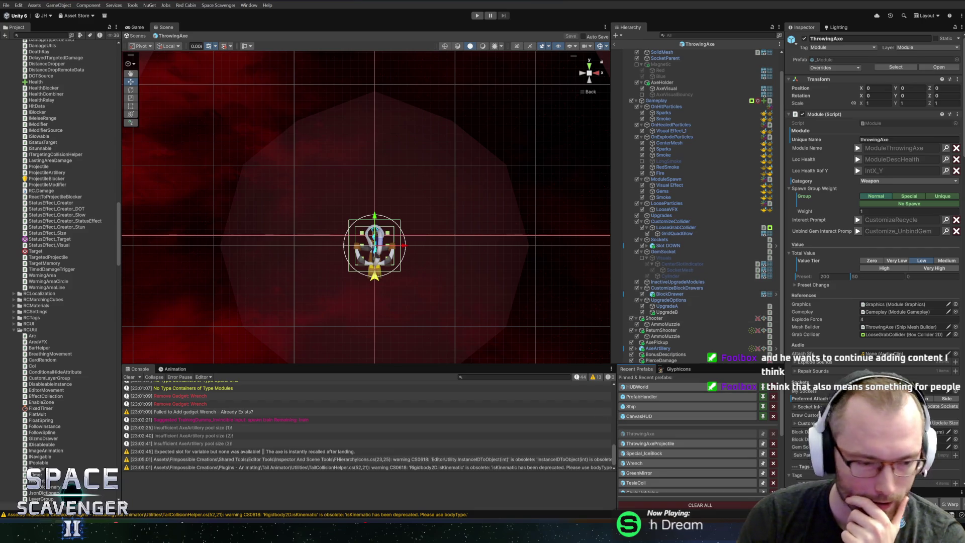
{"action": "key", "text": "alt+Tab"}
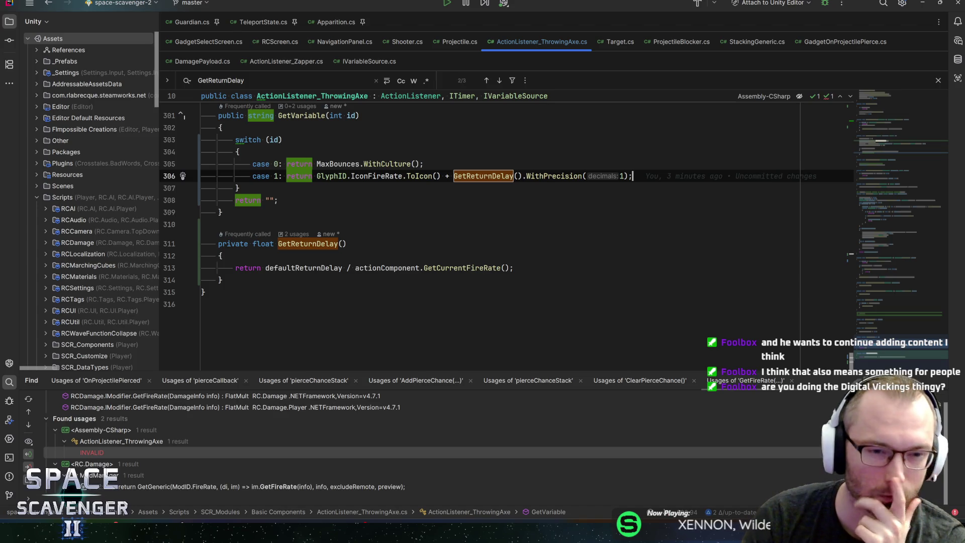
- Restore the fr-based GetReturnDelay lines, including fr *= 2f, and insert Mathf.Max after fr =
{"action": "key", "text": "Down"}
{"action": "key", "text": "Down"}
{"action": "key", "text": "Down"}
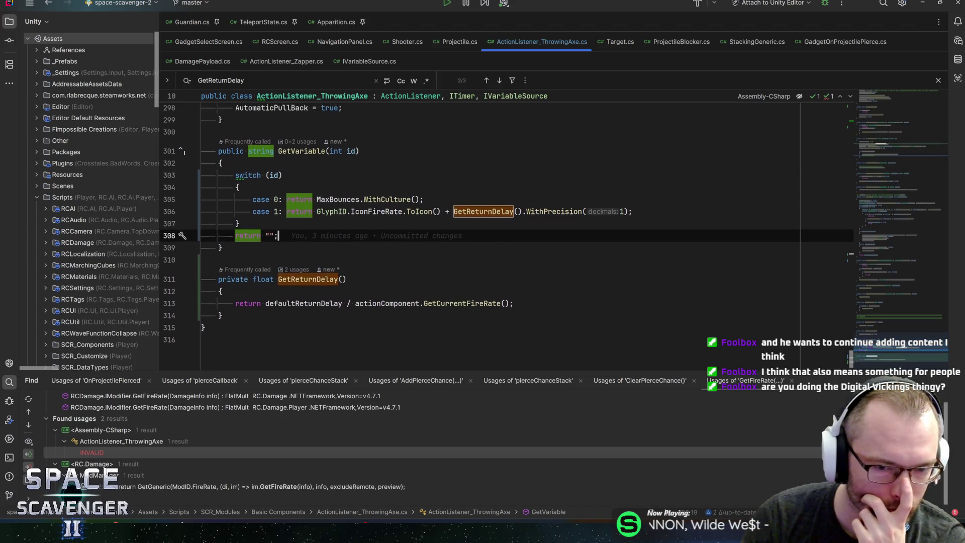
{"action": "key", "text": "ctrl+shift+z"}
{"action": "key", "text": "ctrl+shift+z"}
{"action": "key", "text": "ctrl+shift+z"}
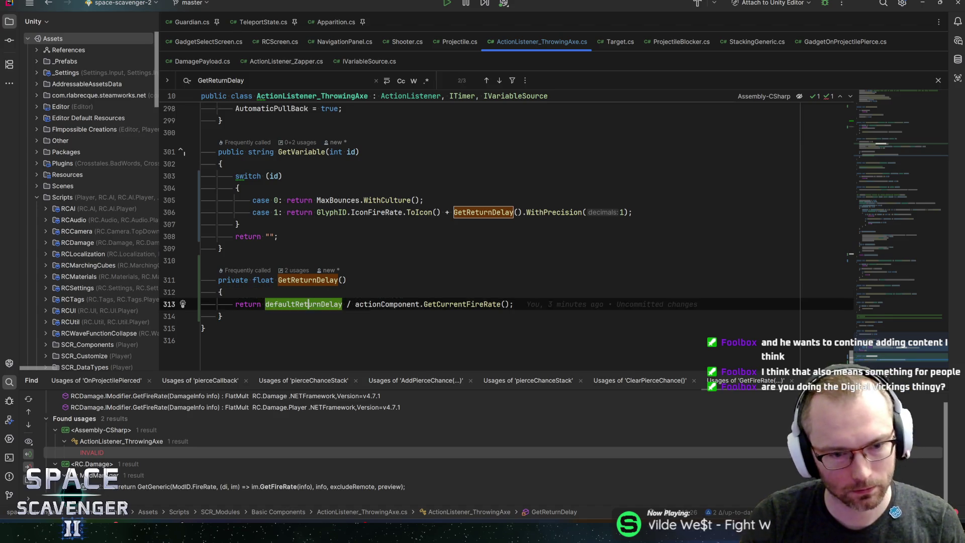
{"action": "key", "text": "ctrl+shift+z"}
{"action": "left_click", "coordinate": [282, 305]}
{"action": "key", "text": "ctrl+space"}
{"action": "type", "text": "Mathf."}
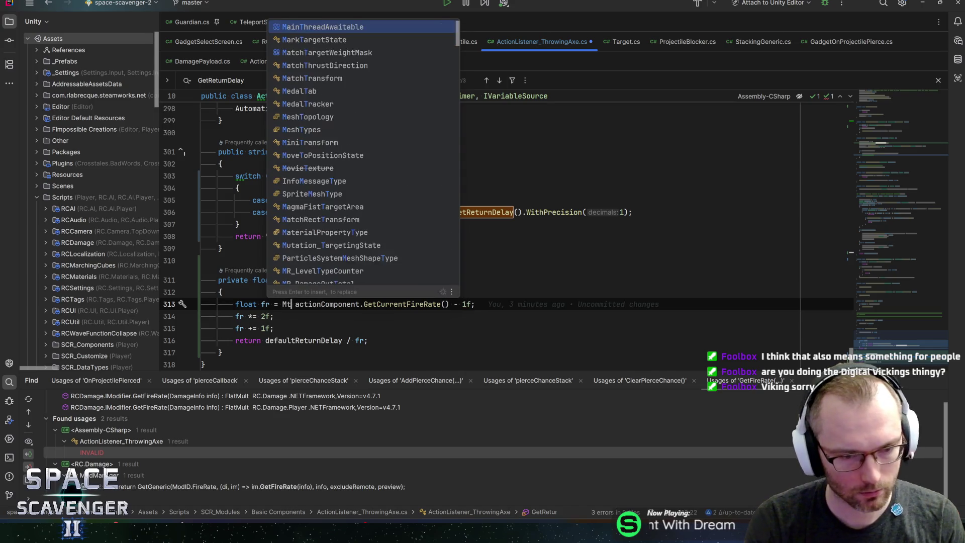
{"action": "type", "text": "Max"}
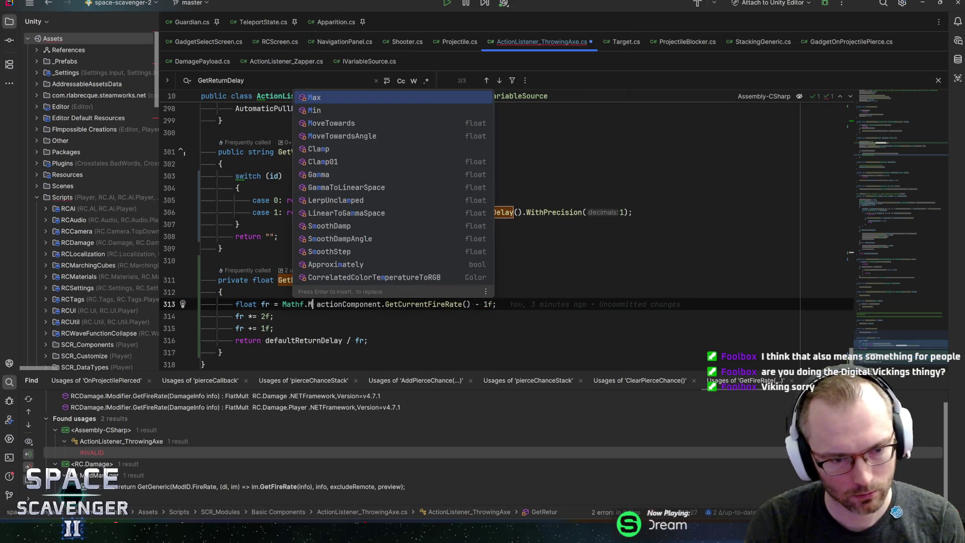
{"action": "key", "text": "Return"}
- Make fr Mathf.Max(0f, GetCurrentFireRate() - 1f) and save the script
{"action": "type", "text": "0"}
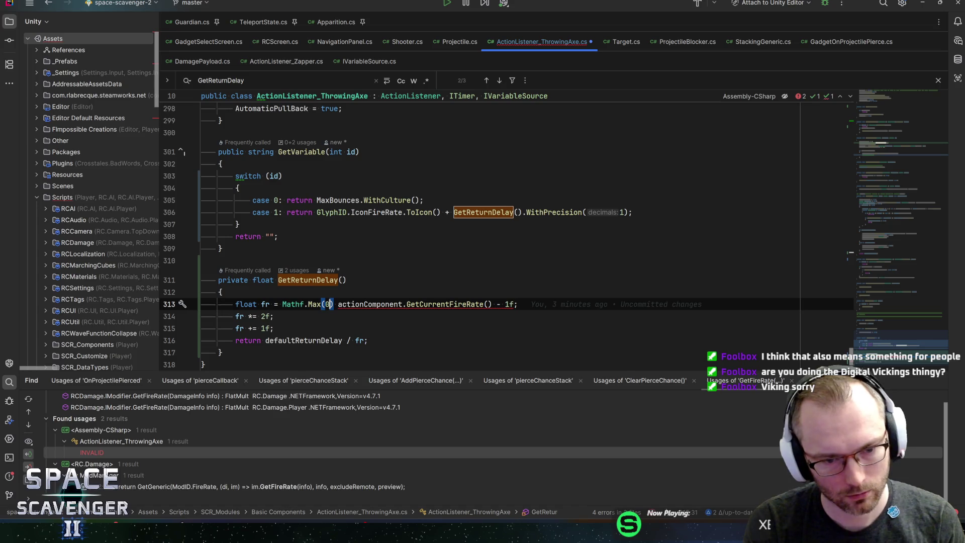
{"action": "type", "text": ","}
{"action": "key", "text": "Delete"}
{"action": "key", "text": "End"}
{"action": "key", "text": "Home"}
{"action": "key", "text": "ctrl+Right"}
{"action": "key", "text": "ctrl+Right"}
{"action": "key", "text": "ctrl+Right"}
{"action": "type", "text": "f"}
{"action": "key", "text": "End"}
{"action": "key", "text": "ctrl+s"}
- Review the fr *= 2f line, the 0f argument and the defaultReturnDelay division
{"action": "left_click", "coordinate": [274, 316]}
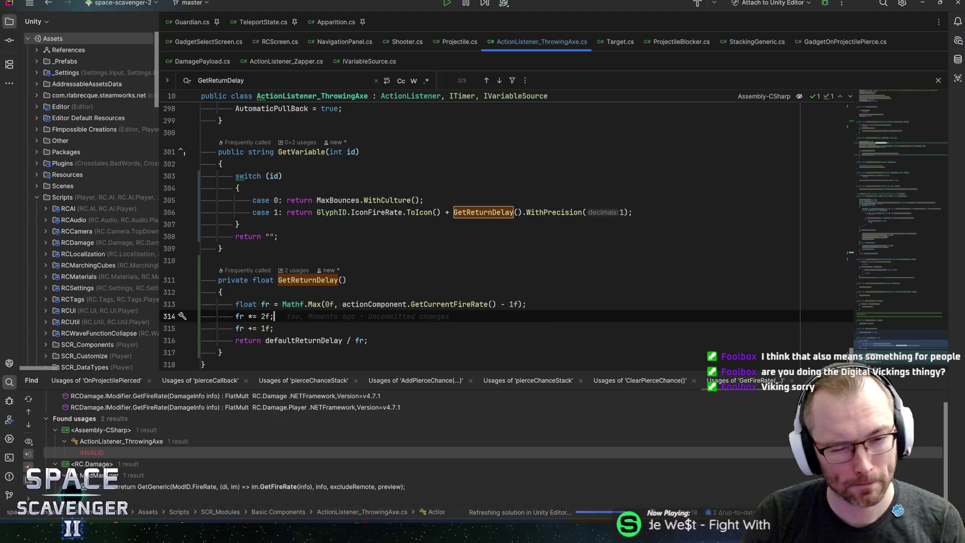
{"action": "left_click", "coordinate": [328, 304]}
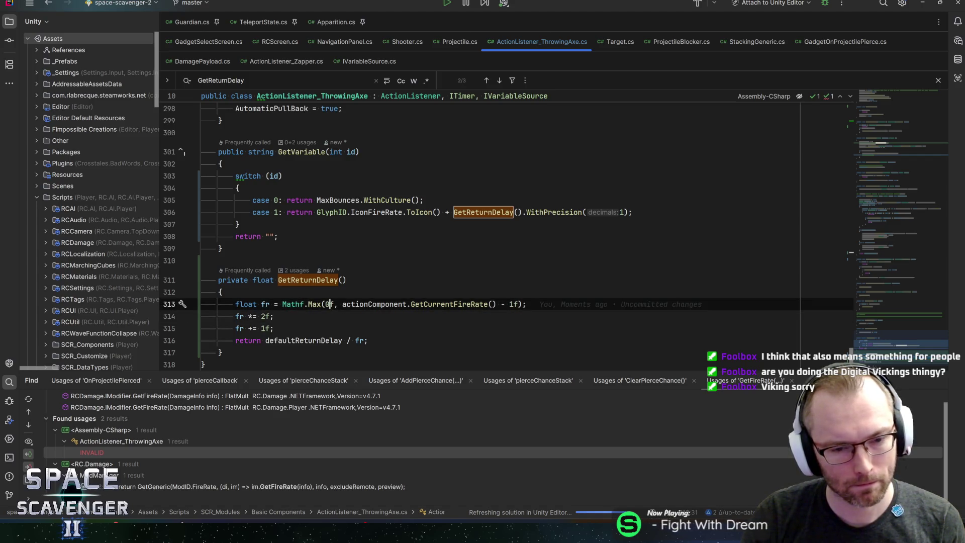
{"action": "left_click", "coordinate": [342, 340]}
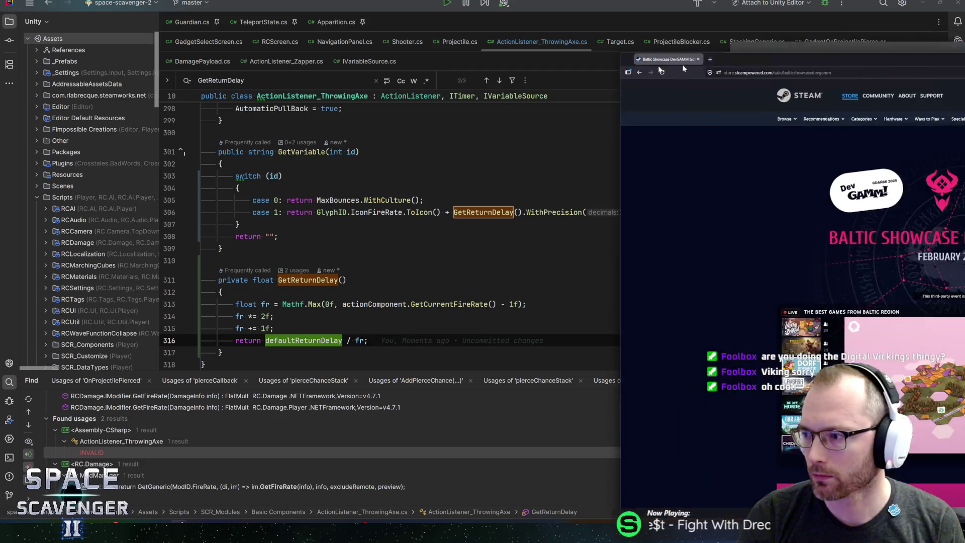
- Glance at the Steam DevGAMM Baltic Showcase page, then switch to the Digital Vikings Awards site
{"action": "scroll", "coordinate": [175, 223], "scroll_direction": "down", "scroll_amount": 5}
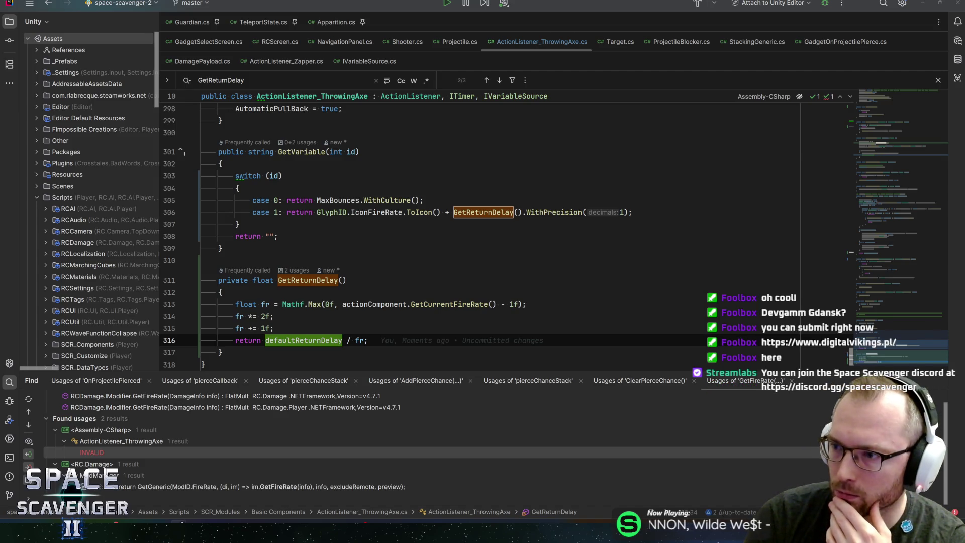
{"action": "key", "text": "alt+Tab"}
- Scroll through digitalvikings.pl and open the SUBMIT YOUR GAME form in a new tab
{"action": "scroll", "coordinate": [210, 259], "scroll_direction": "down", "scroll_amount": 5}
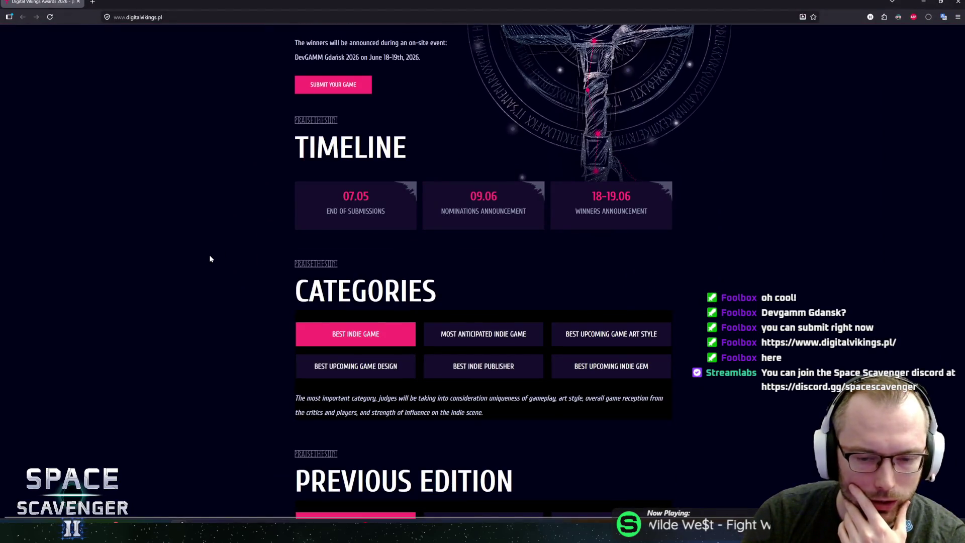
{"action": "scroll", "coordinate": [204, 236], "scroll_direction": "down", "scroll_amount": 5}
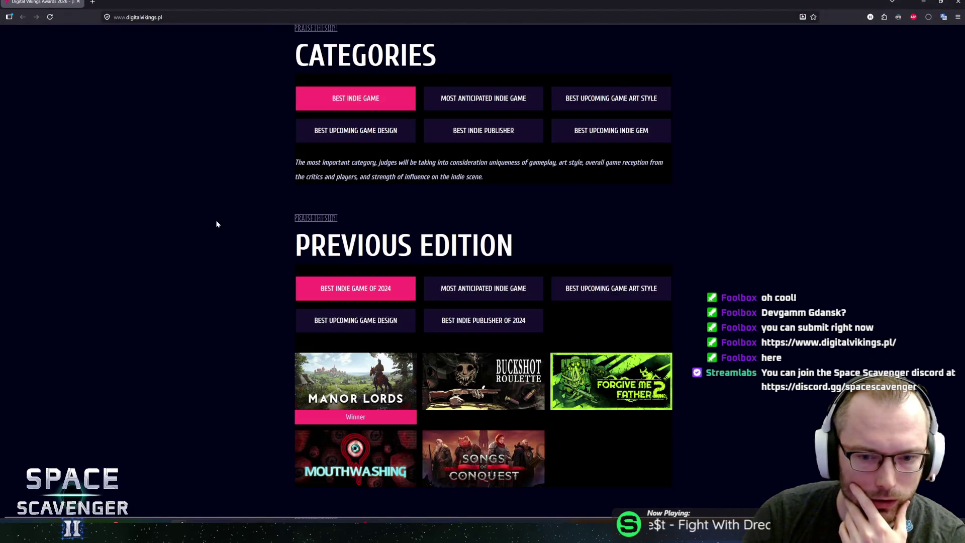
{"action": "scroll", "coordinate": [251, 266], "scroll_direction": "down", "scroll_amount": 4}
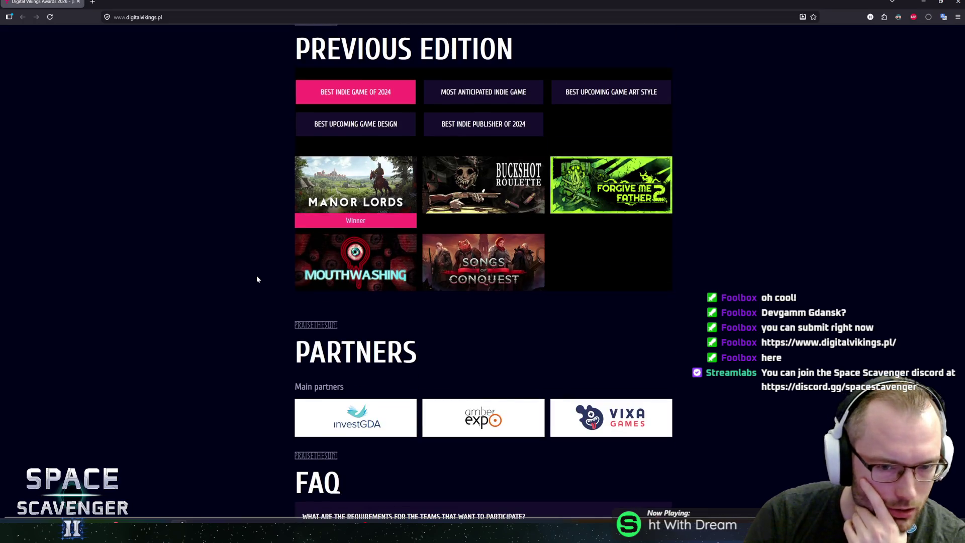
{"action": "scroll", "coordinate": [260, 277], "scroll_direction": "down", "scroll_amount": 3}
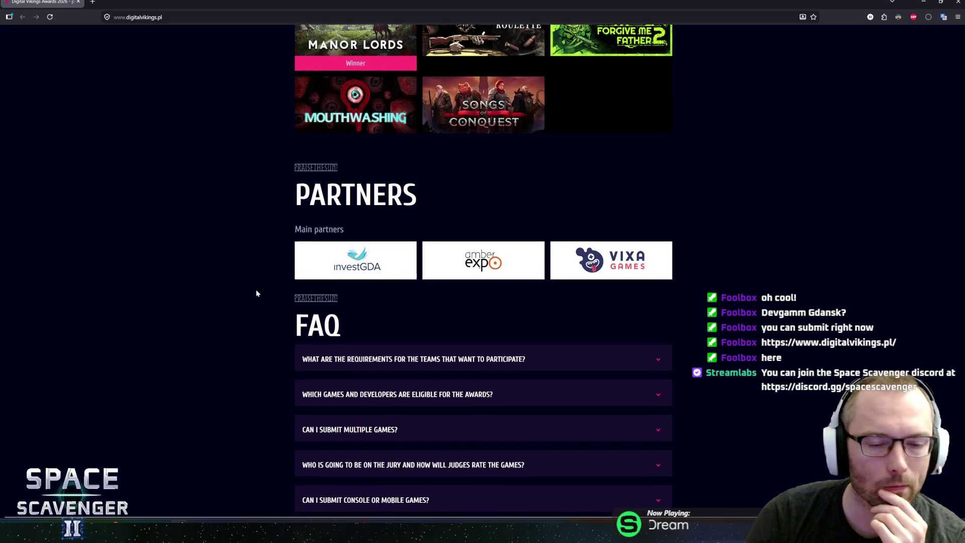
{"action": "scroll", "coordinate": [255, 289], "scroll_direction": "down", "scroll_amount": 2}
{"action": "scroll", "coordinate": [270, 271], "scroll_direction": "up", "scroll_amount": 1}
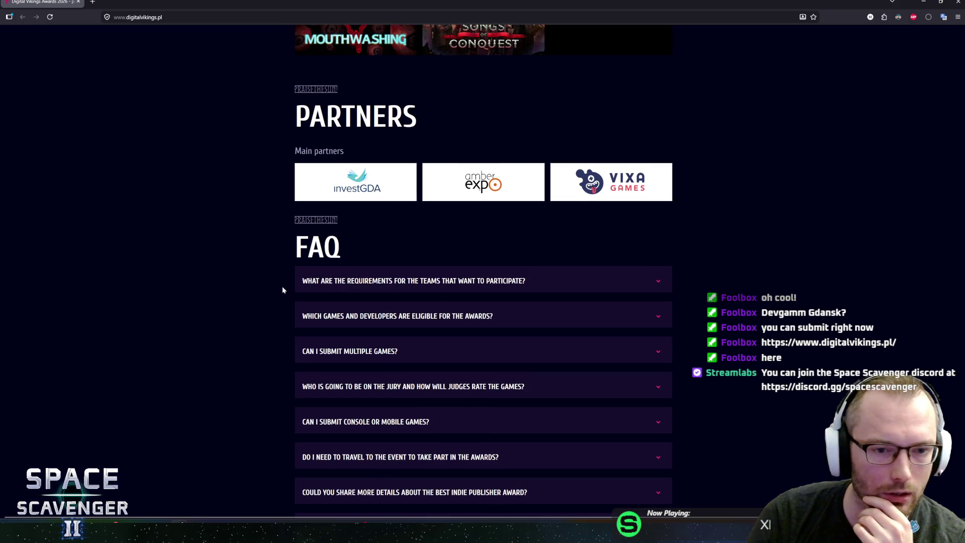
{"action": "scroll", "coordinate": [282, 287], "scroll_direction": "up", "scroll_amount": 1}
{"action": "scroll", "coordinate": [283, 289], "scroll_direction": "up", "scroll_amount": 1}
{"action": "scroll", "coordinate": [283, 289], "scroll_direction": "down", "scroll_amount": 4}
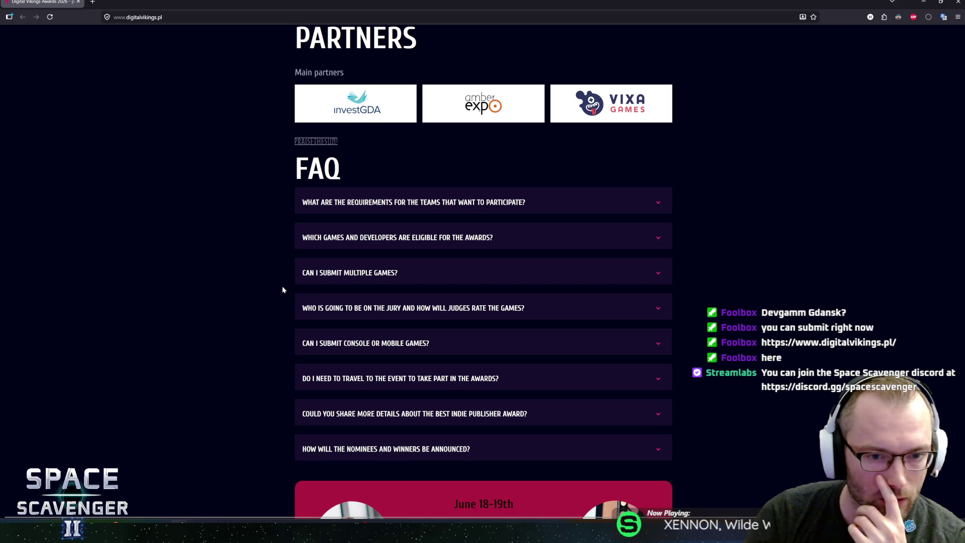
{"action": "scroll", "coordinate": [267, 289], "scroll_direction": "down", "scroll_amount": 5}
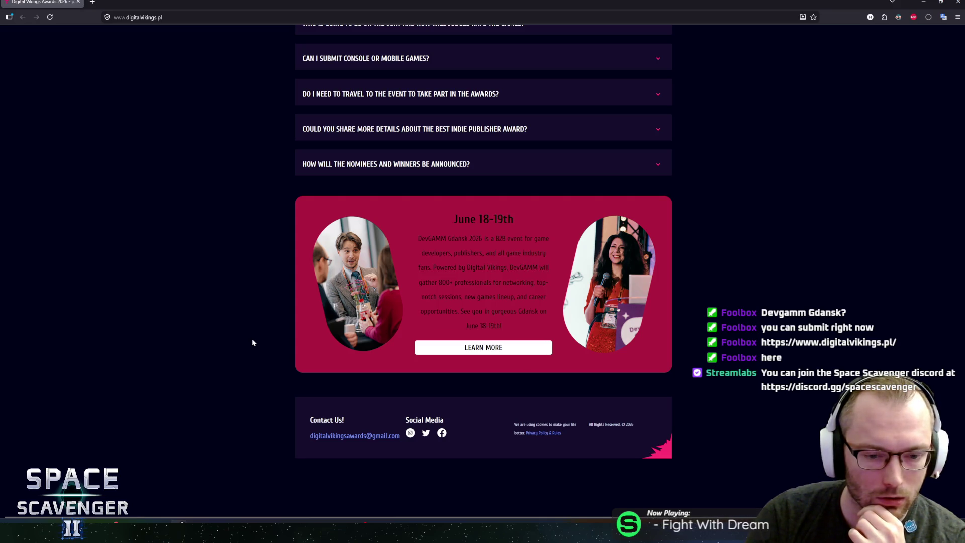
{"action": "scroll", "coordinate": [274, 317], "scroll_direction": "up", "scroll_amount": 2}
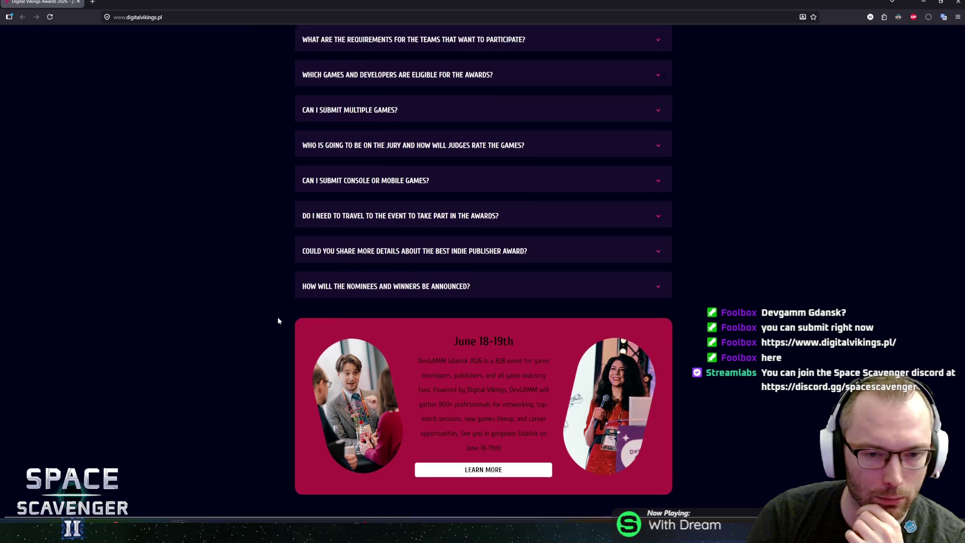
{"action": "scroll", "coordinate": [277, 317], "scroll_direction": "up", "scroll_amount": 15}
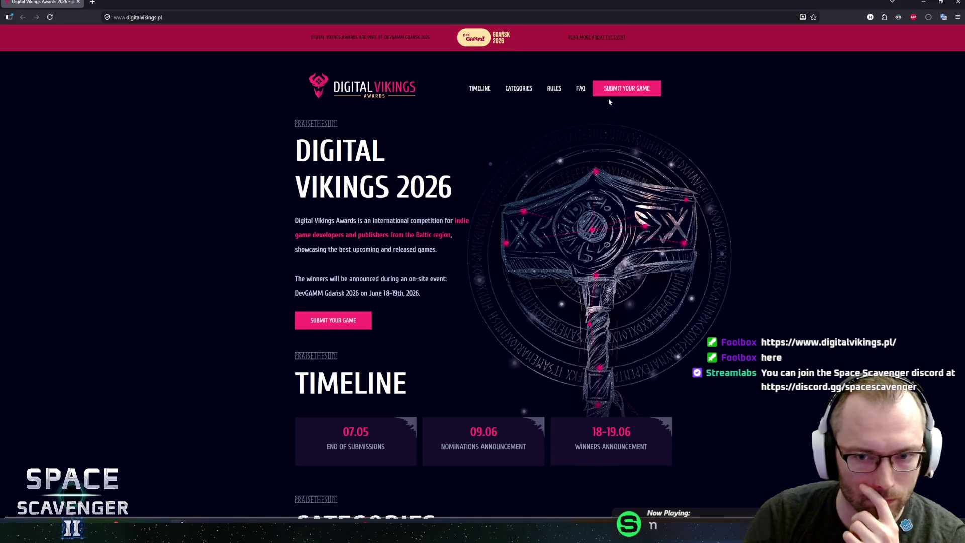
{"action": "left_click", "coordinate": [629, 83]}
- Continue the in-progress submission and read its introduction and closed Baltic Showcase deadline
{"action": "key", "text": "ctrl+shift+Tab"}
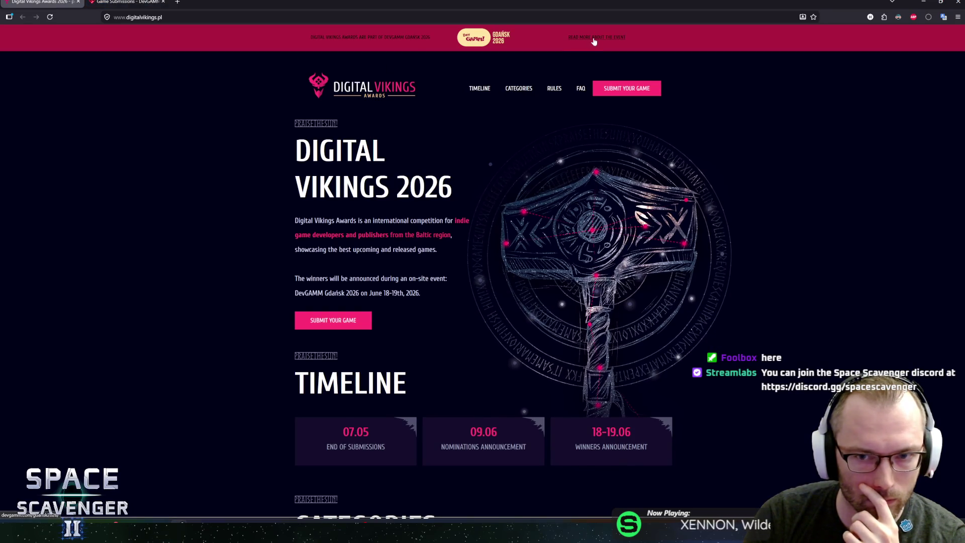
{"action": "key", "text": "ctrl+Tab"}
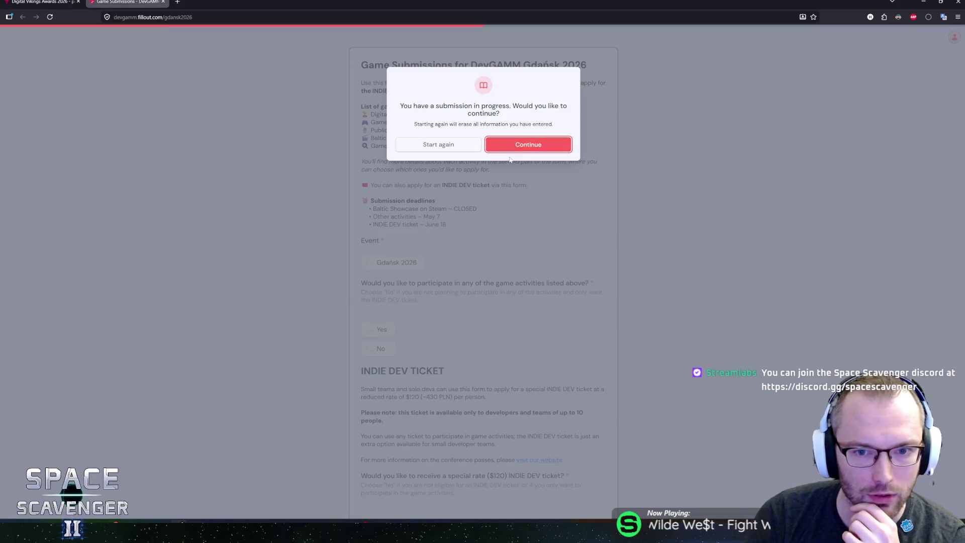
{"action": "left_click", "coordinate": [528, 145]}
{"action": "left_click_drag", "start_coordinate": [373, 209], "coordinate": [477, 209]}
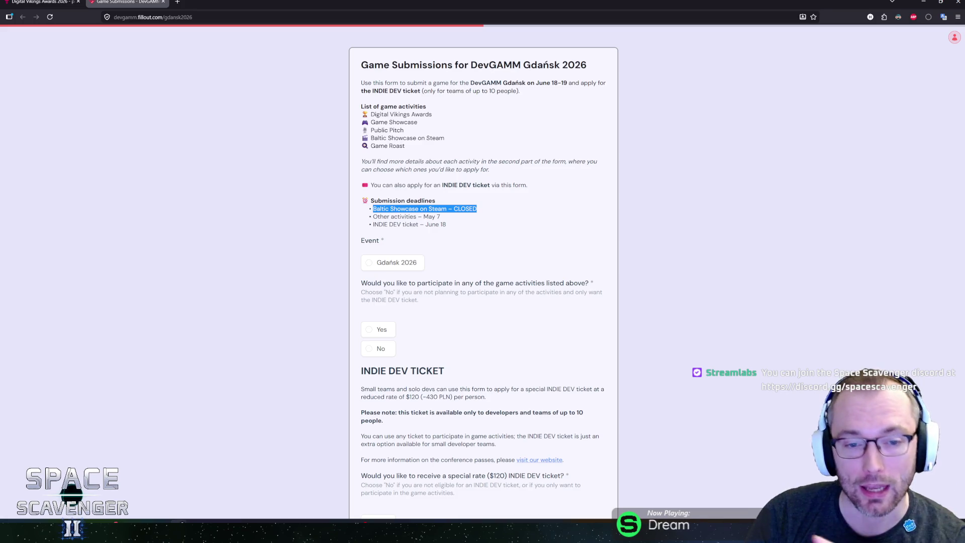
{"action": "mouse_move", "coordinate": [375, 65]}
{"action": "left_mouse_down"}
{"action": "mouse_move", "coordinate": [390, 65]}
{"action": "mouse_move", "coordinate": [528, 185]}
{"action": "mouse_move", "coordinate": [500, 239]}
{"action": "left_mouse_up"}
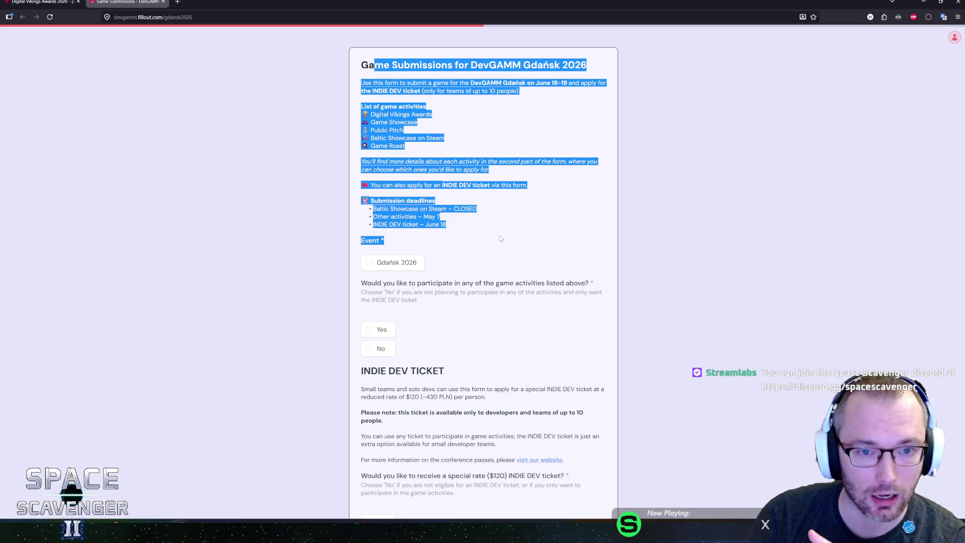
{"action": "left_click", "coordinate": [501, 239]}
{"action": "left_click_drag", "start_coordinate": [371, 114], "coordinate": [433, 114]}
{"action": "left_click", "coordinate": [433, 115]}
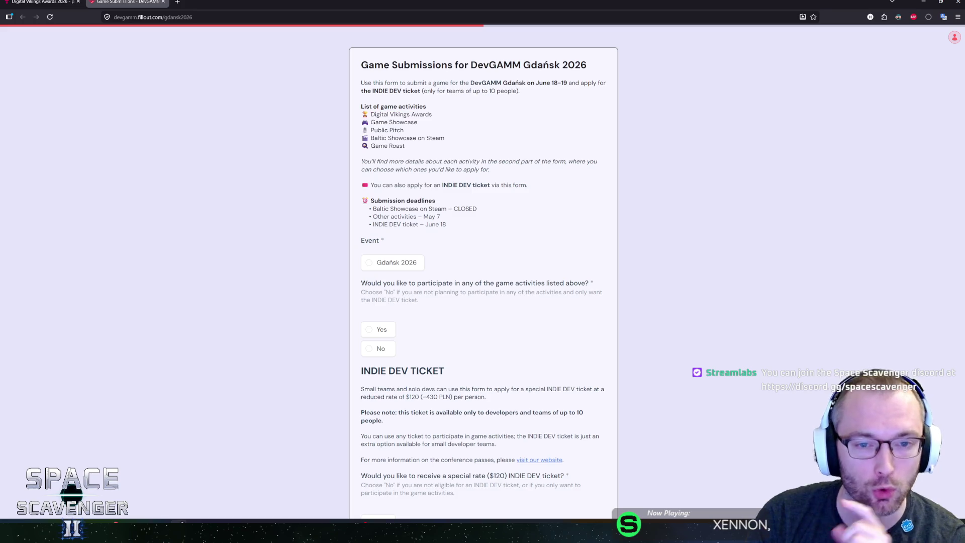
- Scroll through the submission fields, then close the form tab and return to Rider
{"action": "scroll", "coordinate": [309, 242], "scroll_direction": "down", "scroll_amount": 3}
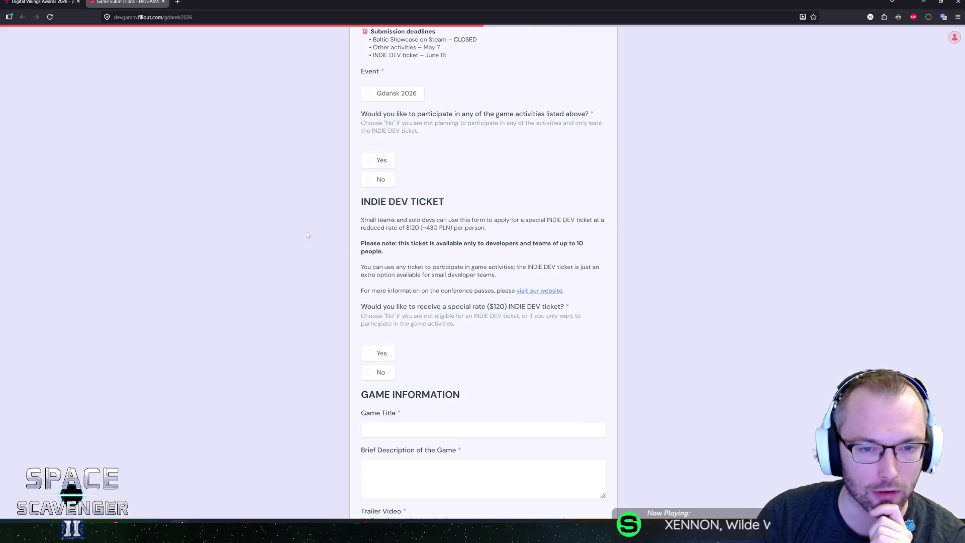
{"action": "scroll", "coordinate": [310, 241], "scroll_direction": "up", "scroll_amount": 2}
{"action": "scroll", "coordinate": [343, 203], "scroll_direction": "down", "scroll_amount": 4}
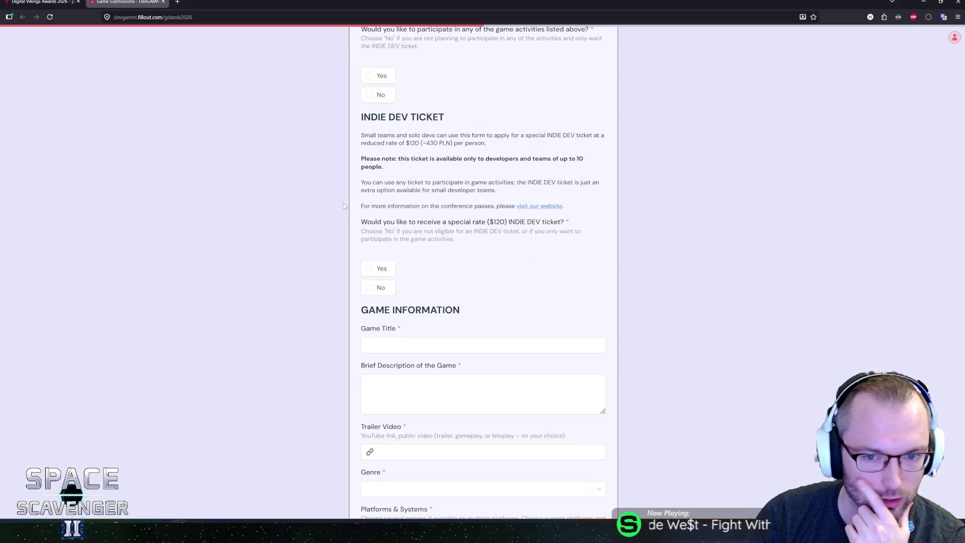
{"action": "scroll", "coordinate": [343, 203], "scroll_direction": "down", "scroll_amount": 1}
{"action": "left_click_drag", "start_coordinate": [361, 179], "coordinate": [455, 196]}
{"action": "double_click", "coordinate": [440, 197]}
{"action": "left_click_drag", "start_coordinate": [361, 189], "coordinate": [455, 196]}
{"action": "left_click", "coordinate": [455, 197]}
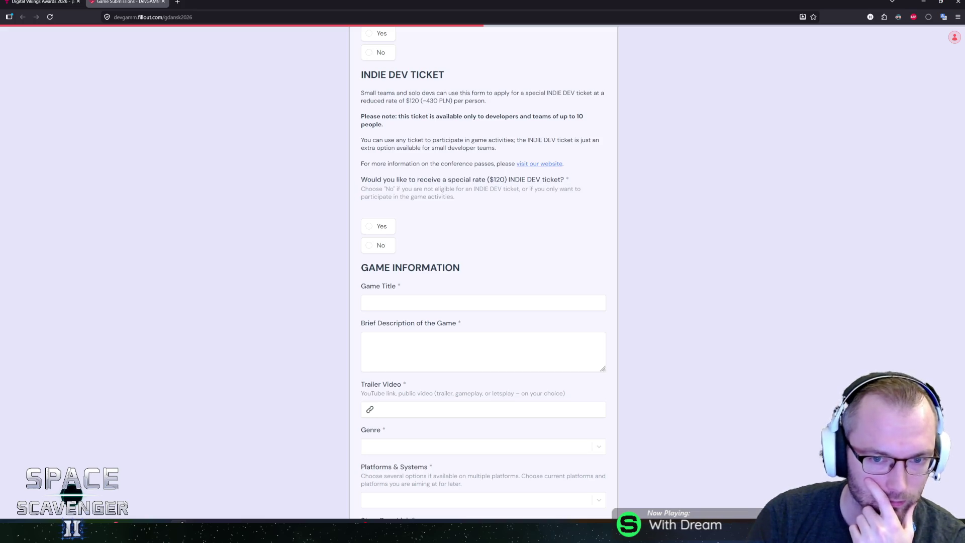
{"action": "scroll", "coordinate": [322, 210], "scroll_direction": "down", "scroll_amount": 5}
{"action": "scroll", "coordinate": [322, 210], "scroll_direction": "up", "scroll_amount": 1}
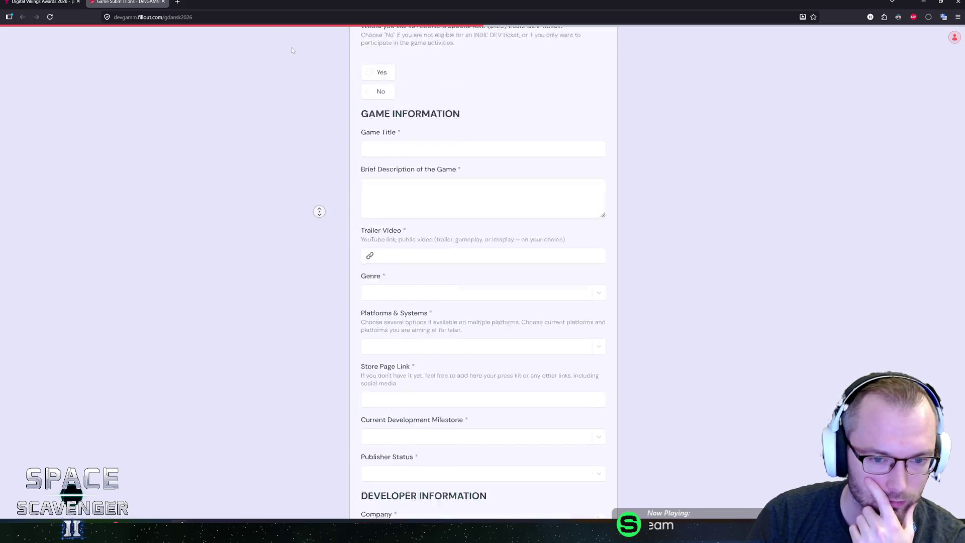
{"action": "key", "text": "ctrl+w"}
{"action": "key", "text": "alt+Tab"}
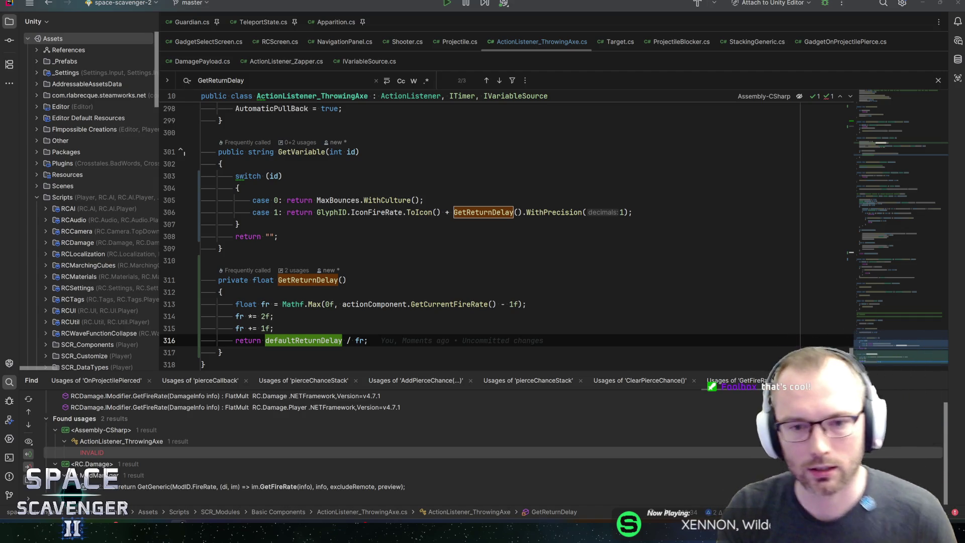
- Inspect the clamped fire-rate calculation on line 313 of GetReturnDelay
{"action": "left_click", "coordinate": [273, 316]}
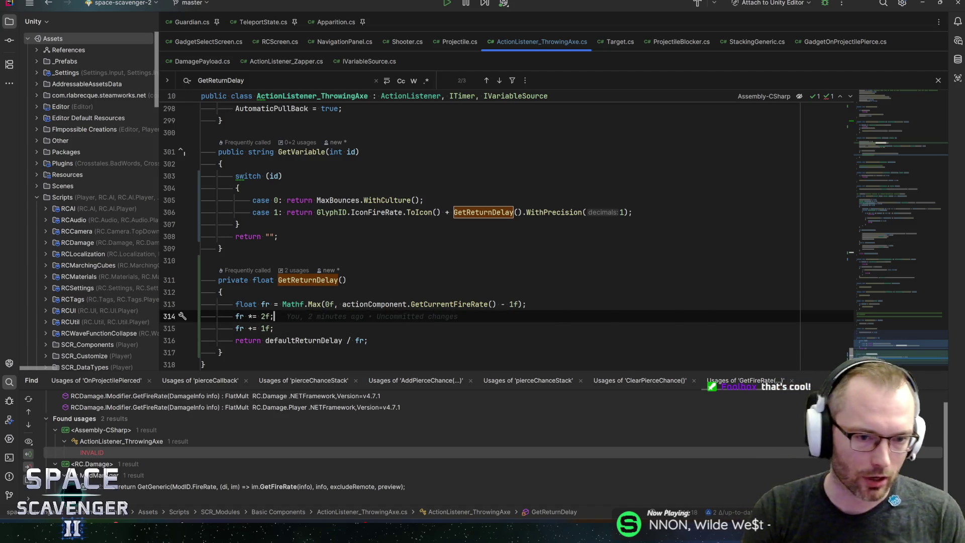
{"action": "key", "text": "Up"}
{"action": "key", "text": "End"}
{"action": "key", "text": "Home"}
{"action": "key", "text": "End"}
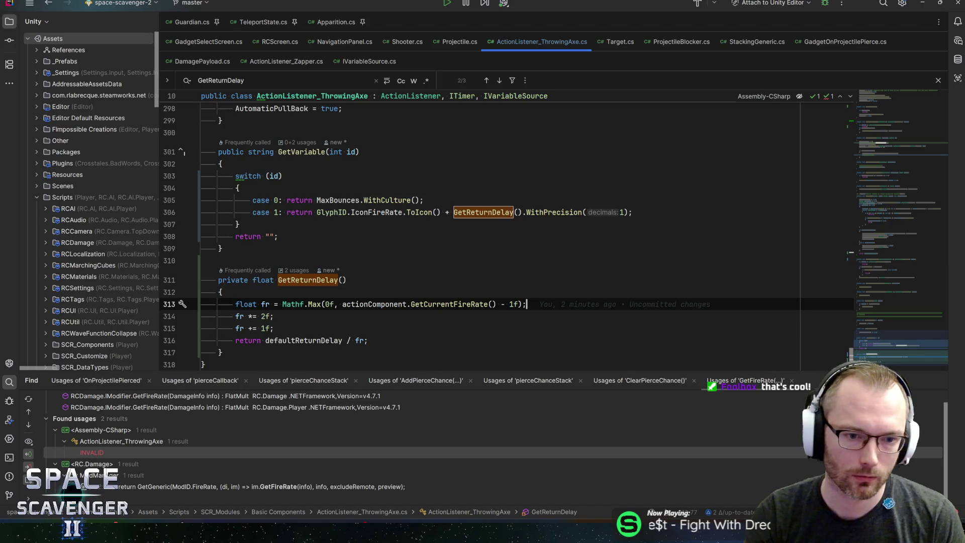
{"action": "key", "text": "Home"}
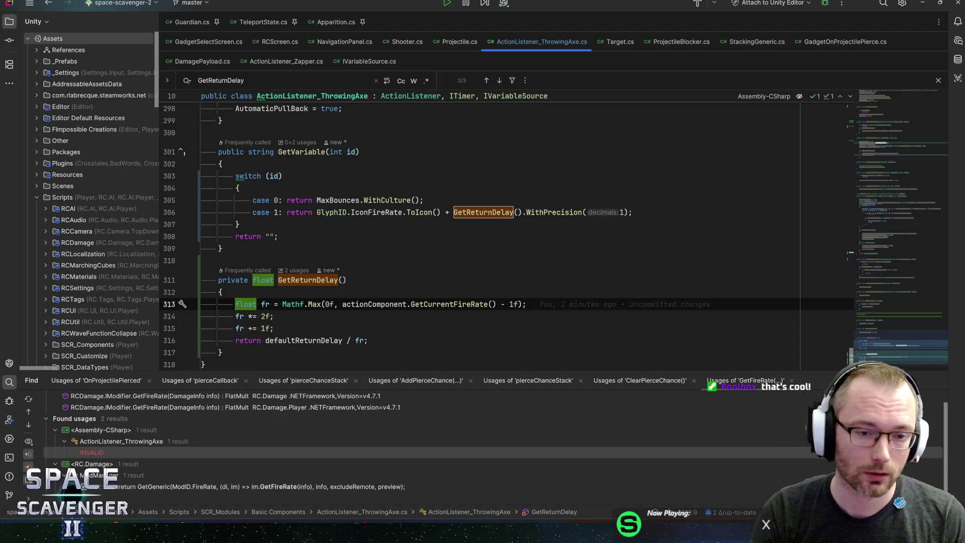
- Step through lines 313–316 down to the defaultReturnDelay division, then switch to Unity Editor
{"action": "left_click", "coordinate": [291, 340]}
{"action": "key", "text": "Up"}
{"action": "key", "text": "Up"}
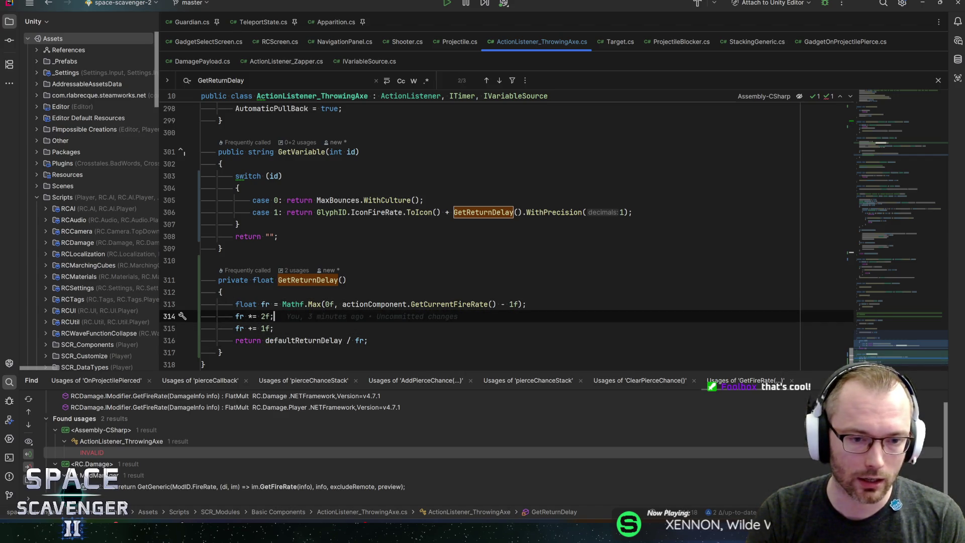
{"action": "key", "text": "Up"}
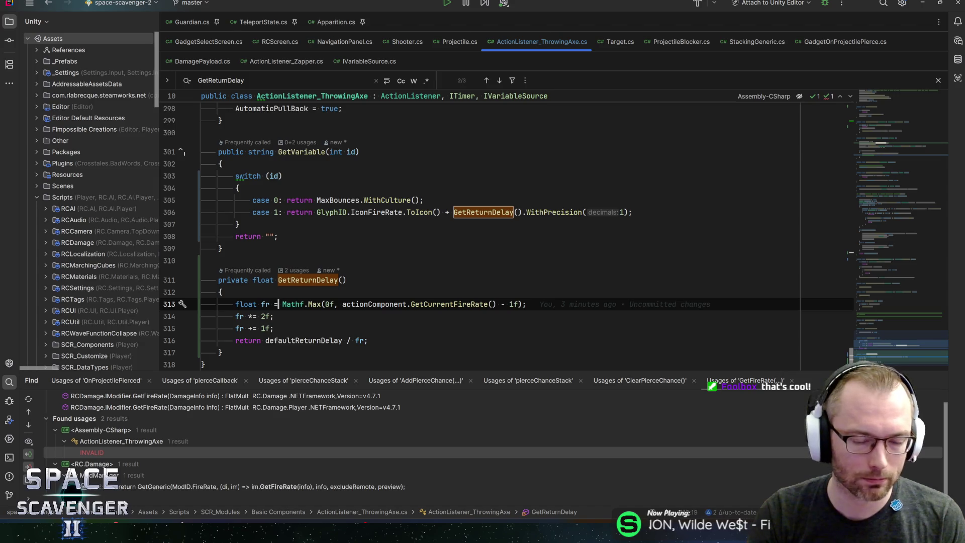
{"action": "key", "text": "Down"}
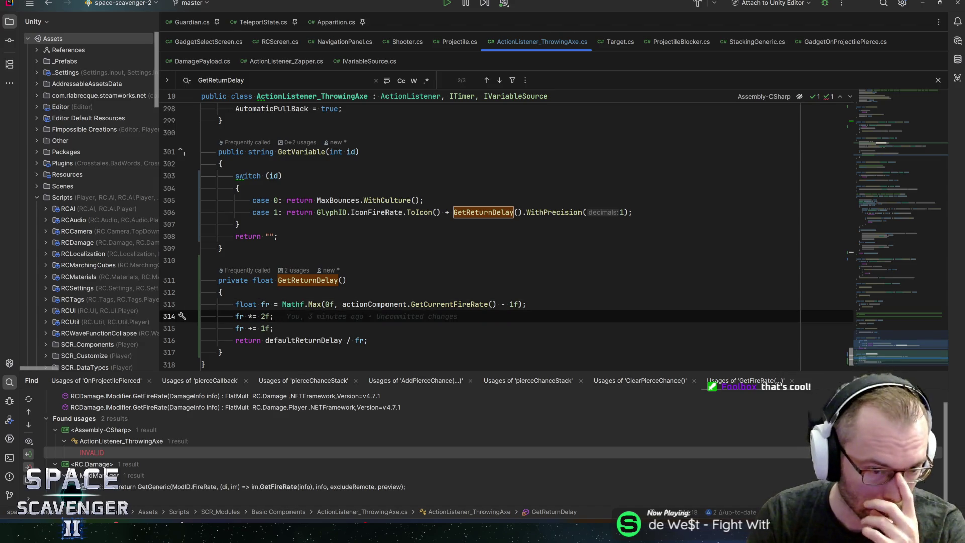
{"action": "key", "text": "Down"}
{"action": "key", "text": "Up"}
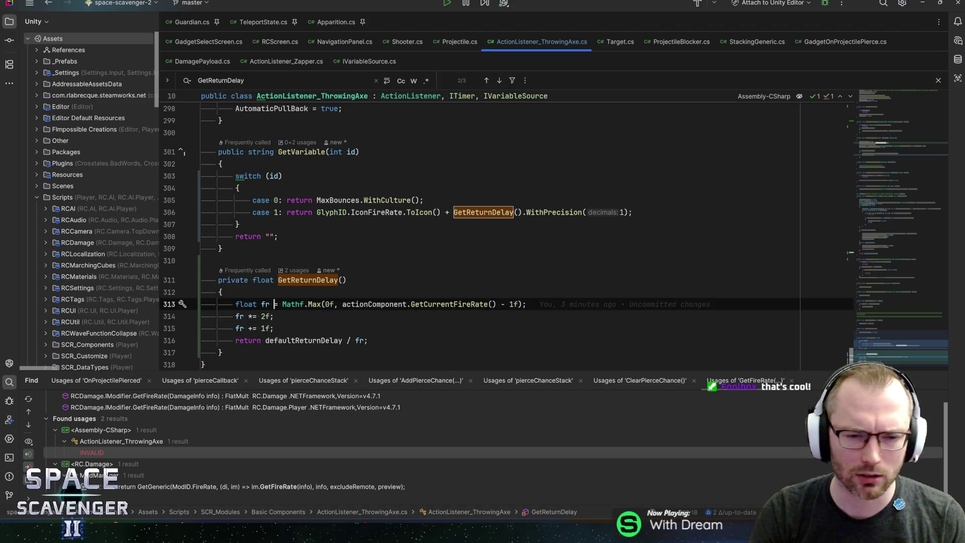
{"action": "key", "text": "alt+Tab"}
{"action": "key", "text": "alt+Tab"}
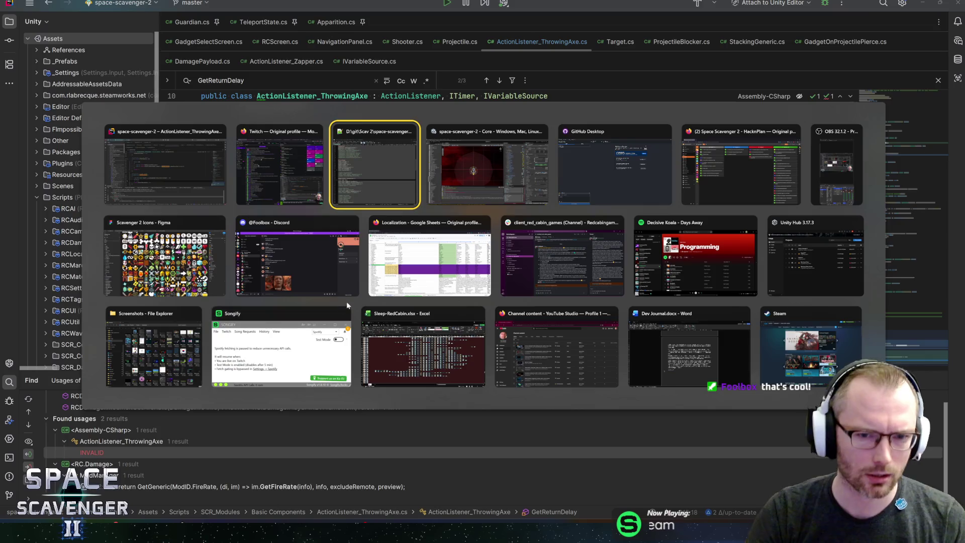
{"action": "key", "text": "alt+Tab"}
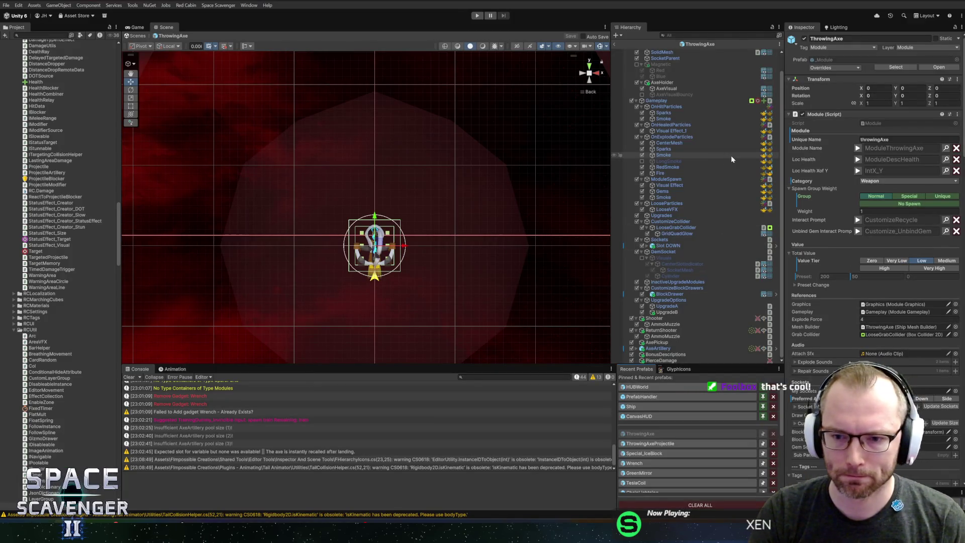
- Preview the ThrowingAxe Loc String, check AxeArtillery's Fly Time of 0.5, and exit to the Core scene
{"action": "scroll", "coordinate": [843, 320], "scroll_direction": "down", "scroll_amount": 4}
{"action": "scroll", "coordinate": [843, 319], "scroll_direction": "down", "scroll_amount": 10}
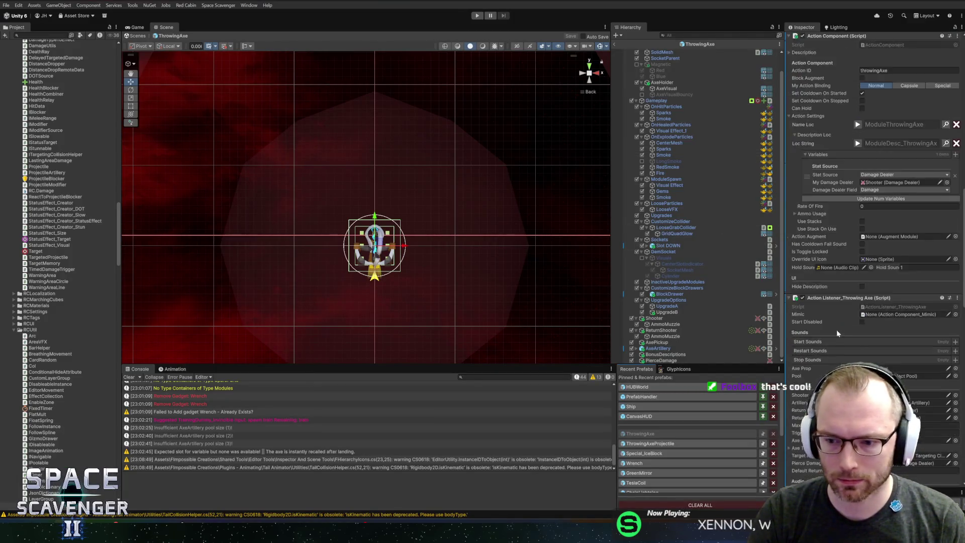
{"action": "scroll", "coordinate": [839, 322], "scroll_direction": "down", "scroll_amount": 5}
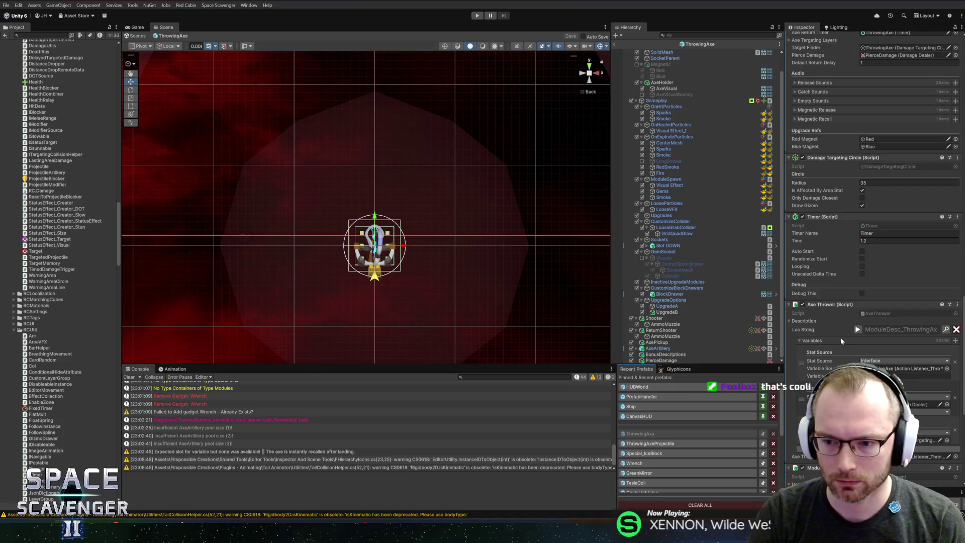
{"action": "left_click", "coordinate": [858, 330]}
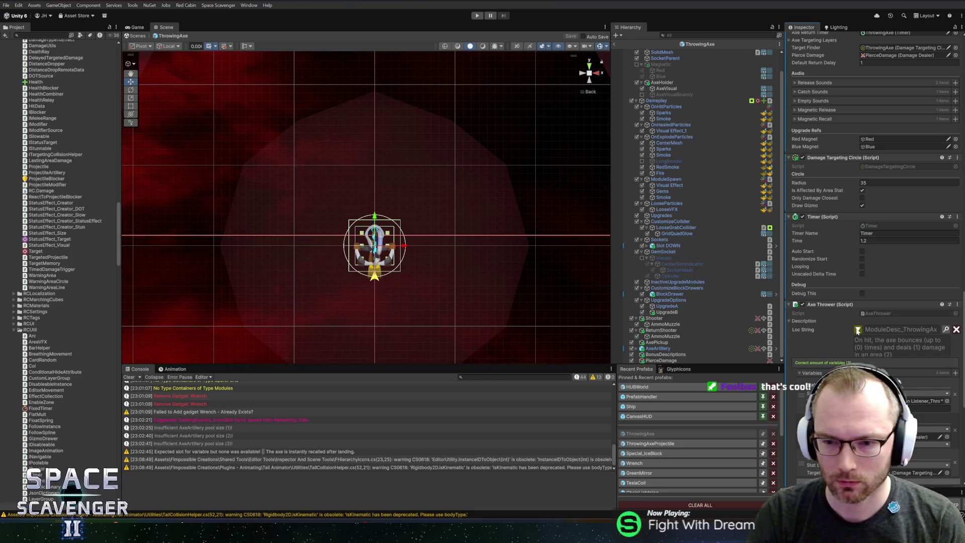
{"action": "left_click", "coordinate": [683, 348]}
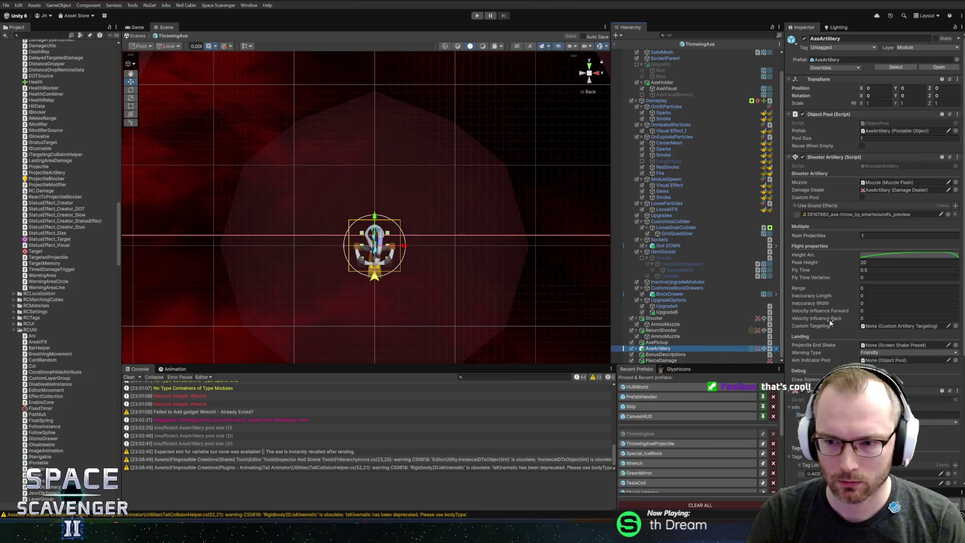
{"action": "left_click", "coordinate": [884, 270]}
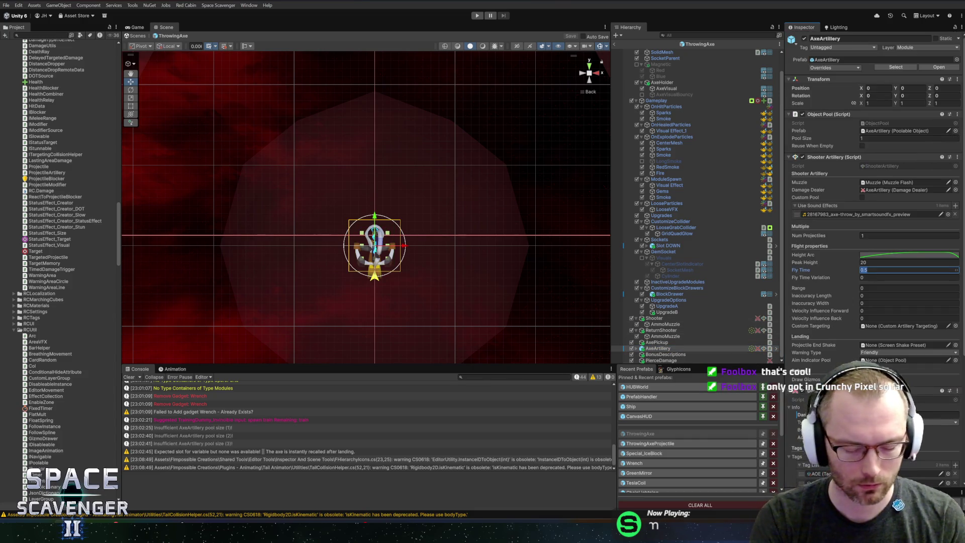
{"action": "type", "text": "0.25"}
{"action": "left_click", "coordinate": [614, 44]}
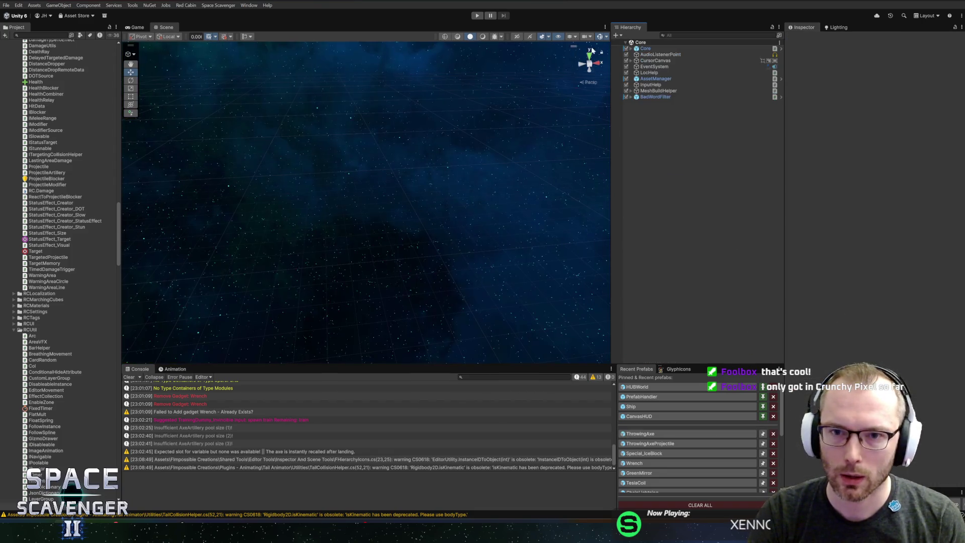
- Enter Play mode, maximize the Game view, fly the ship around the hub firing, and open the console
{"action": "left_click", "coordinate": [477, 16]}
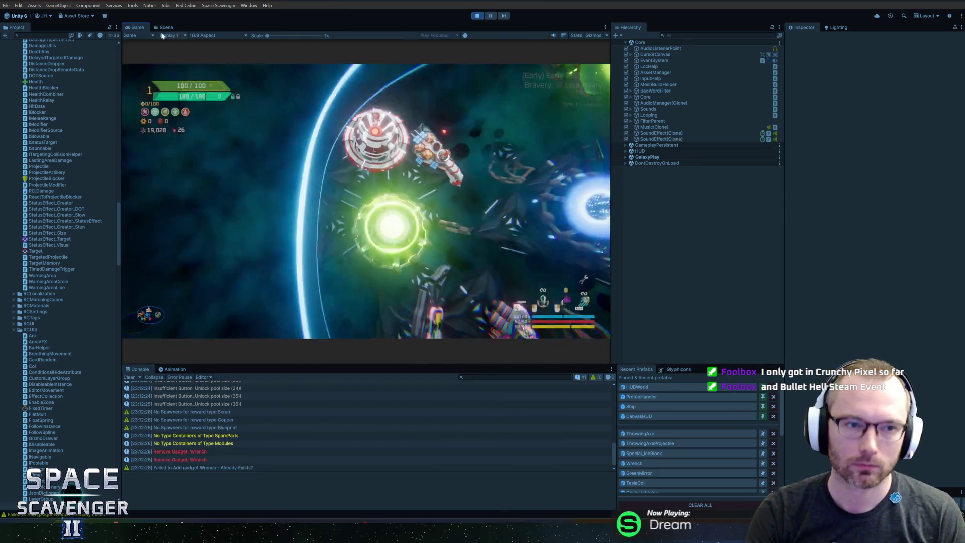
{"action": "double_click", "coordinate": [145, 27]}
{"action": "key", "text": "d"}
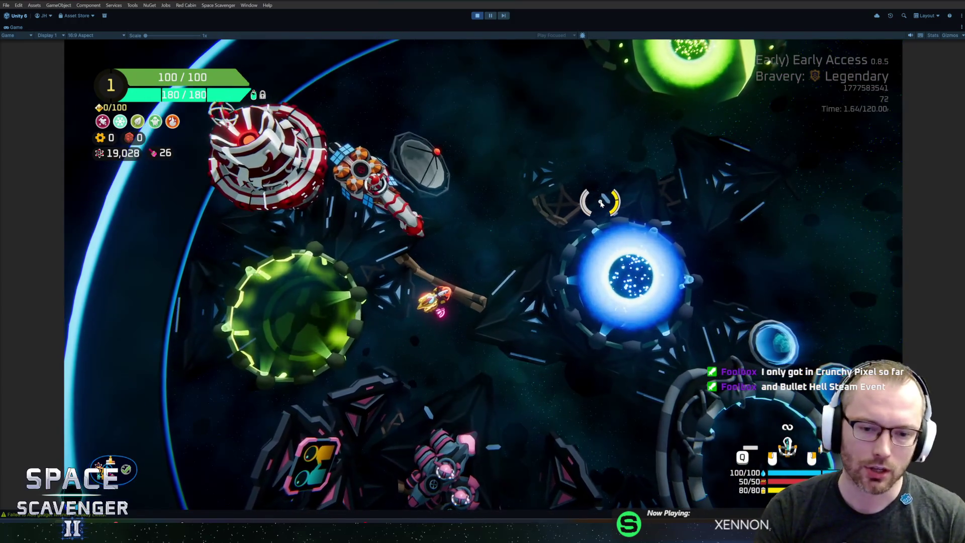
{"action": "key", "text": "a"}
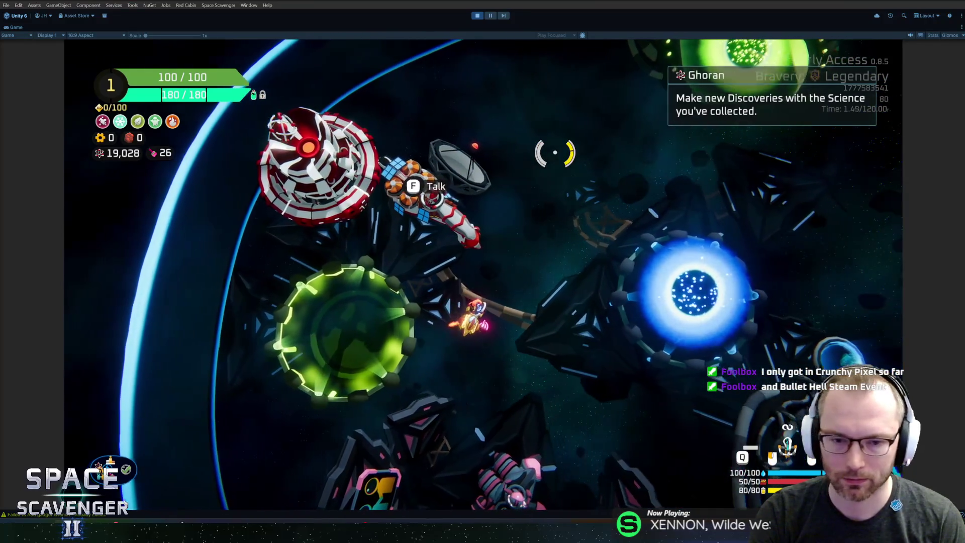
{"action": "key", "text": "w"}
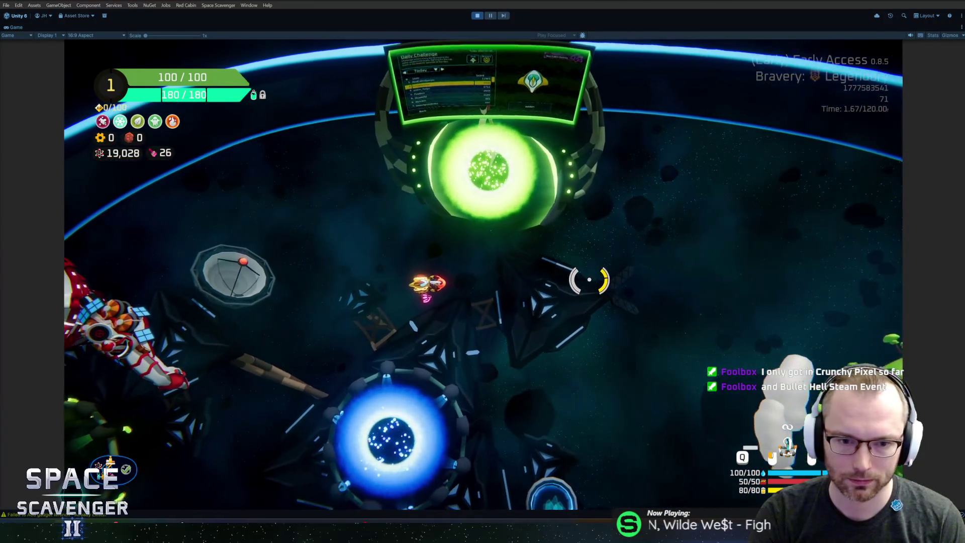
{"action": "key", "text": "a"}
{"action": "left_click", "coordinate": [593, 281]}
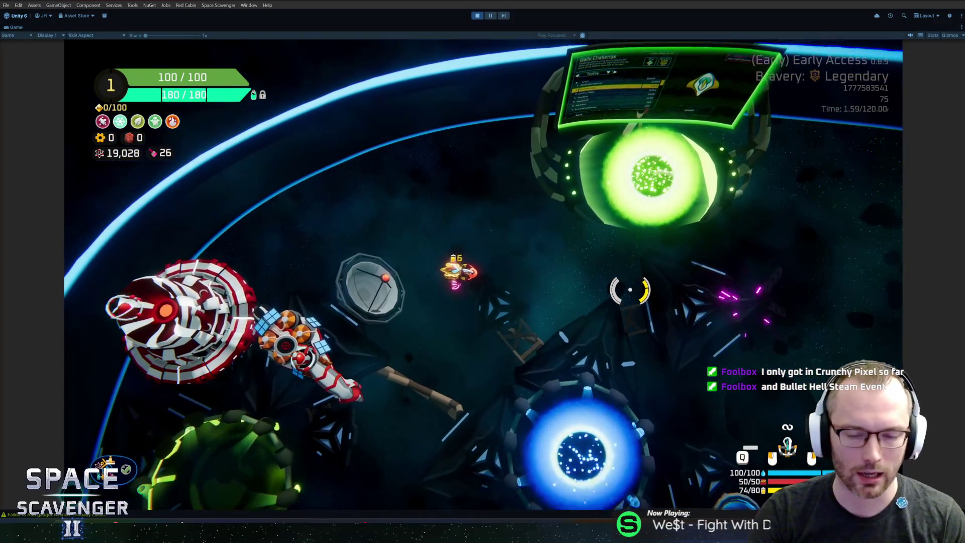
{"action": "key", "text": "grave"}
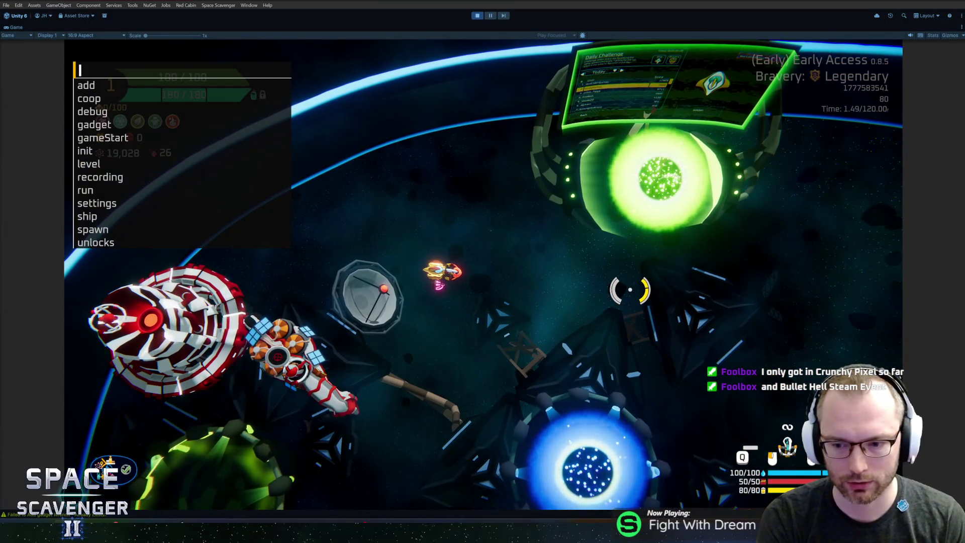
- Reopen the debug console and clear a stray 'add' entry
{"action": "key", "text": "grave"}
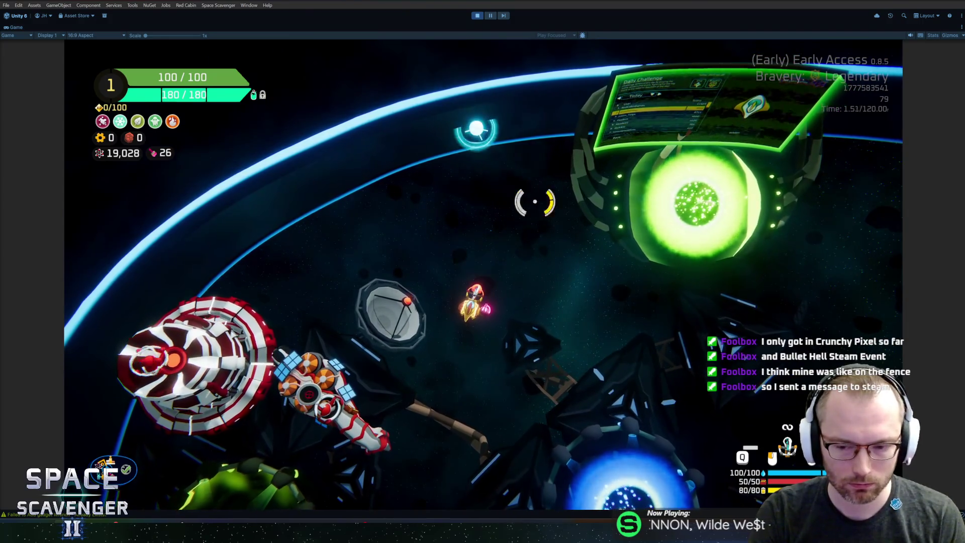
{"action": "key", "text": "grave"}
{"action": "key", "text": "grave"}
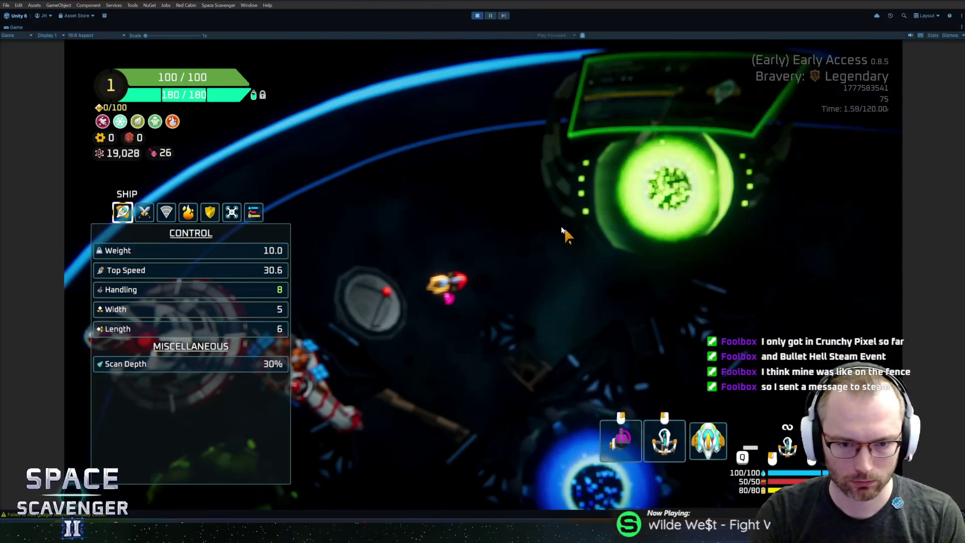
{"action": "scroll", "coordinate": [561, 224], "scroll_direction": "up", "scroll_amount": 3}
{"action": "scroll", "coordinate": [561, 224], "scroll_direction": "down", "scroll_amount": 3}
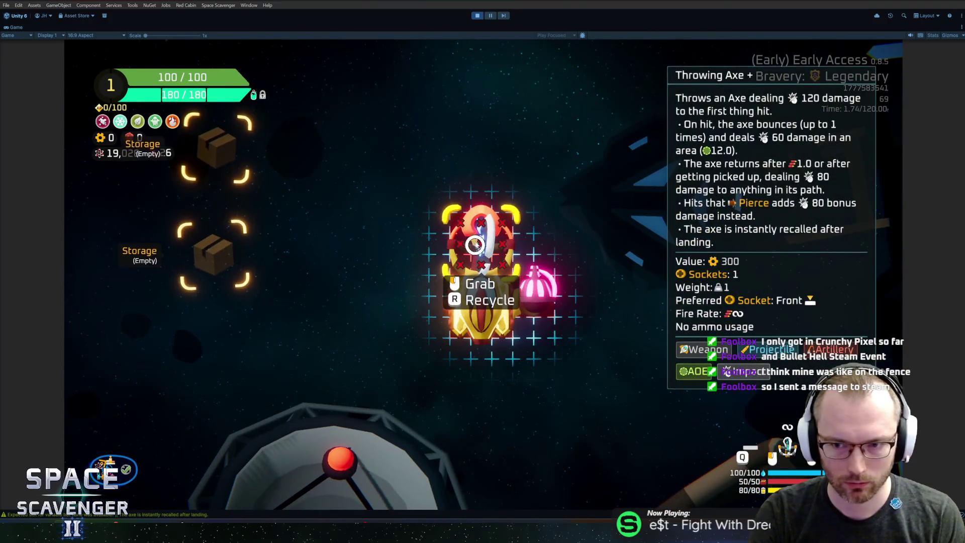
{"action": "scroll", "coordinate": [609, 194], "scroll_direction": "down", "scroll_amount": 3}
{"action": "key", "text": "grave"}
{"action": "type", "text": "add"}
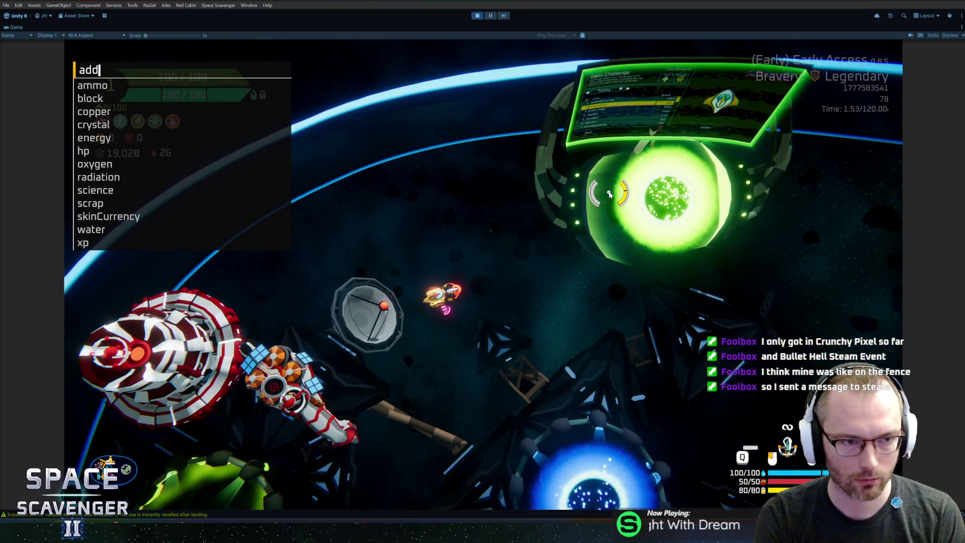
{"action": "key", "text": "BackSpace"}
{"action": "key", "text": "BackSpace"}
{"action": "key", "text": "BackSpace"}
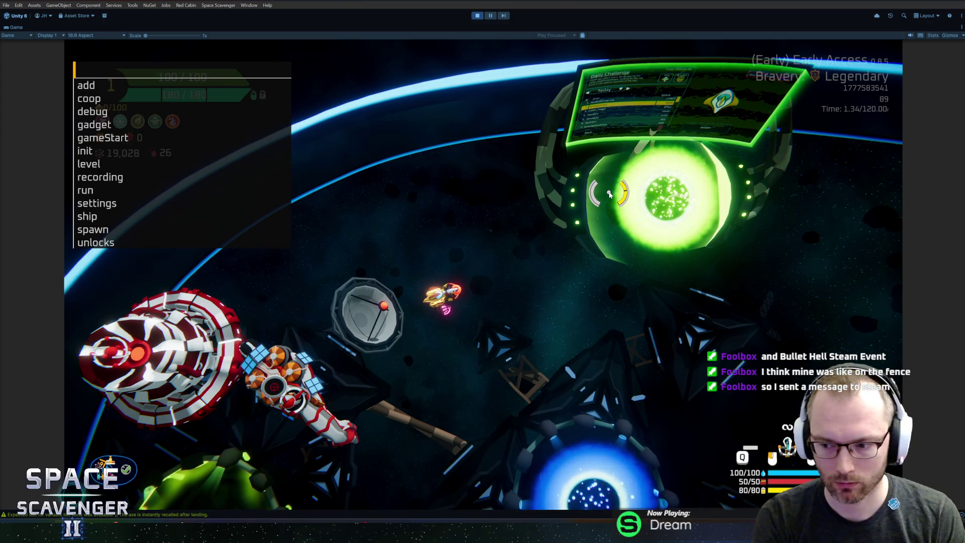
- Run 'ship stats addMult FireRate' twice and confirm the Throwing Axe return drops to 0.3
{"action": "type", "text": "ship stats addm"}
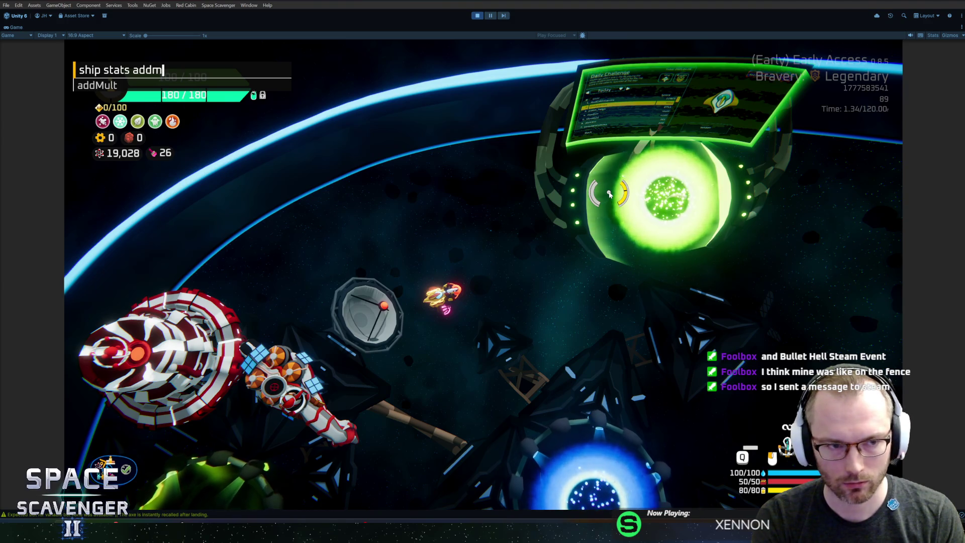
{"action": "key", "text": "Tab"}
{"action": "type", "text": "firer"}
{"action": "key", "text": "Tab"}
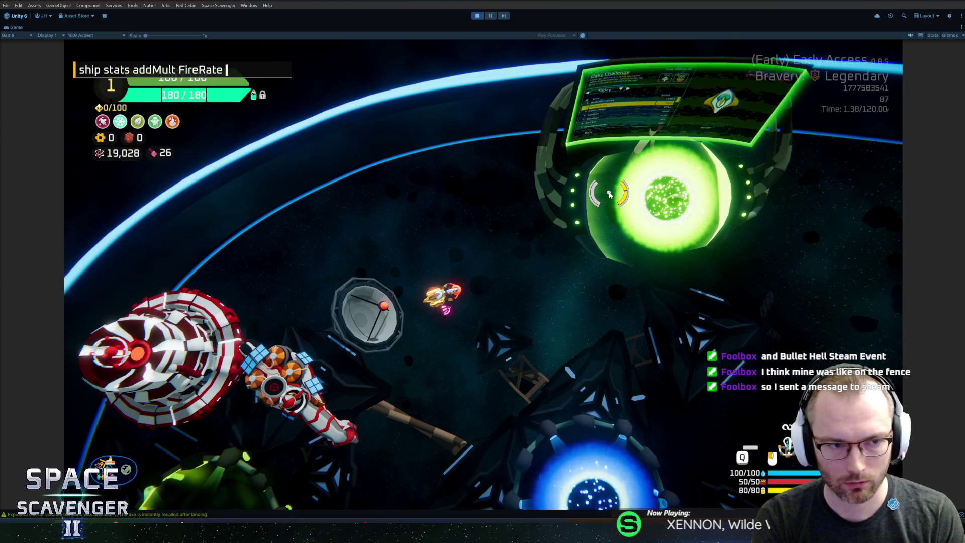
{"action": "key", "text": "Return"}
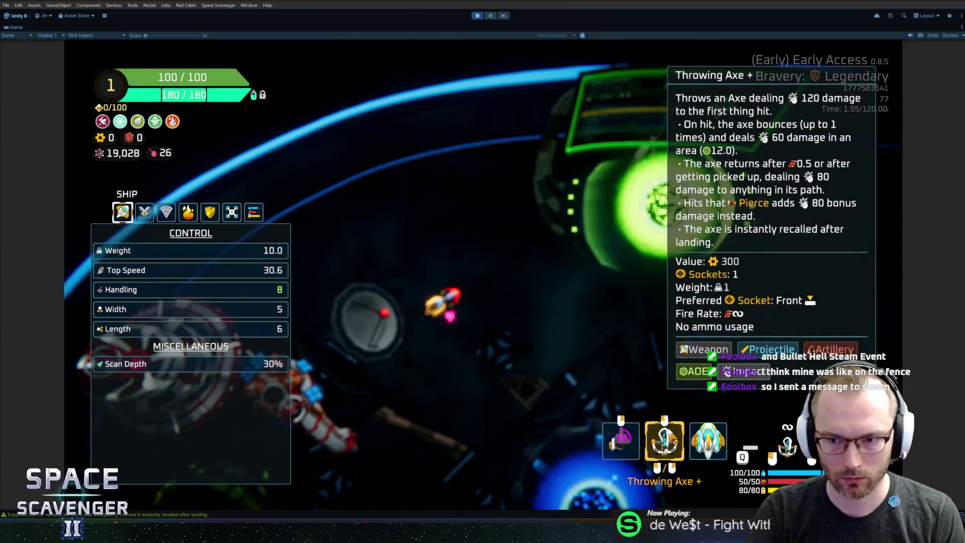
{"action": "key", "text": "grave"}
{"action": "key", "text": "Up"}
{"action": "key", "text": "Return"}
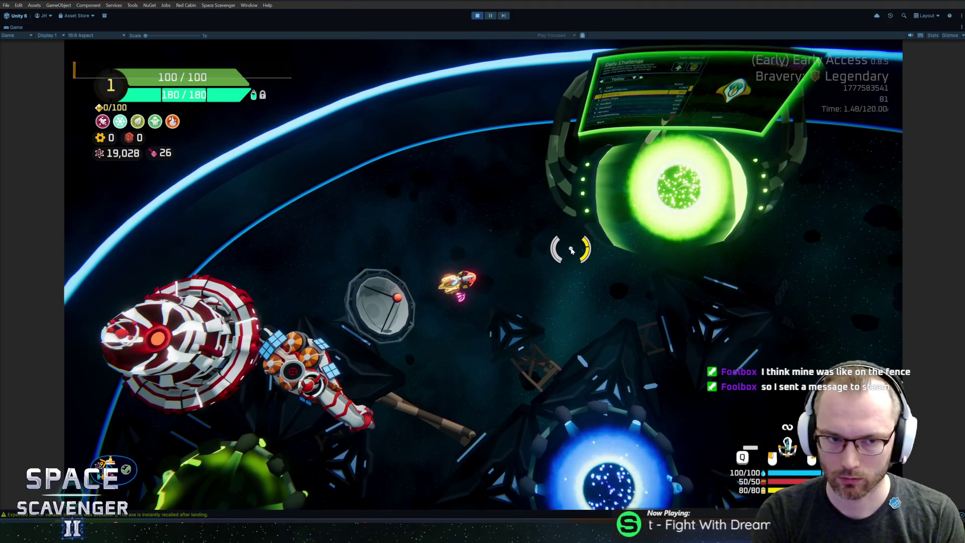
{"action": "mouse_move", "coordinate": [663, 441]}
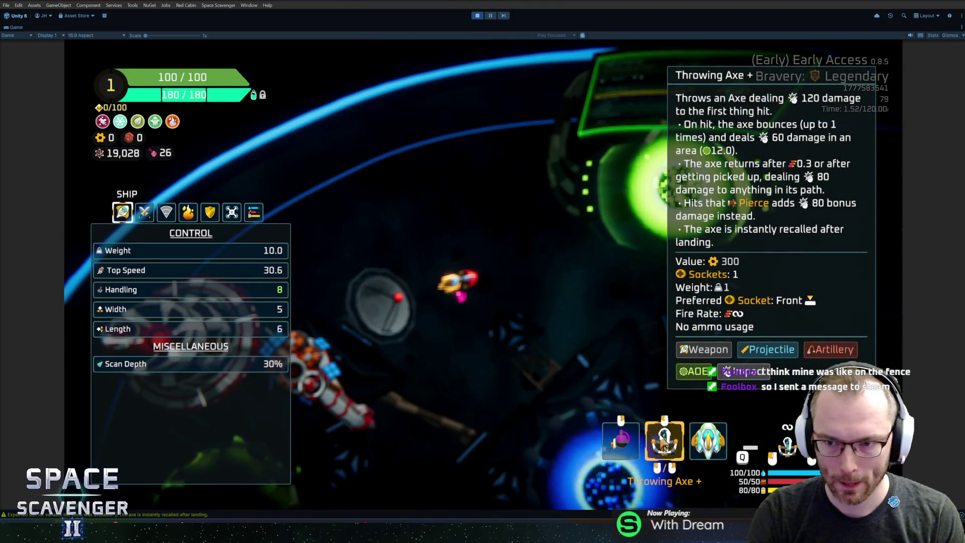
{"action": "key", "text": "Tab"}
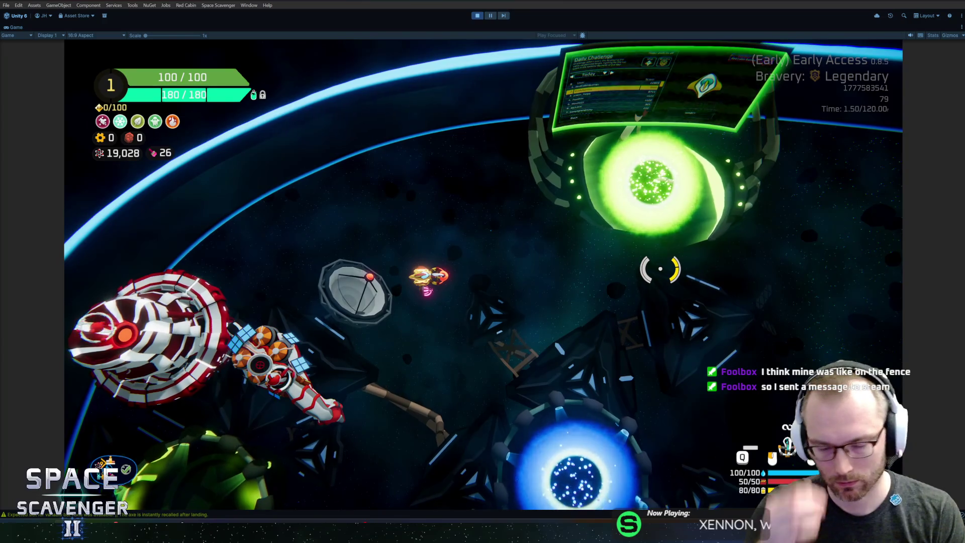
- Spawn a Special_Supercharger from the debug console and attach it to the ship
{"action": "key", "text": "grave"}
{"action": "type", "text": "spawn su"}
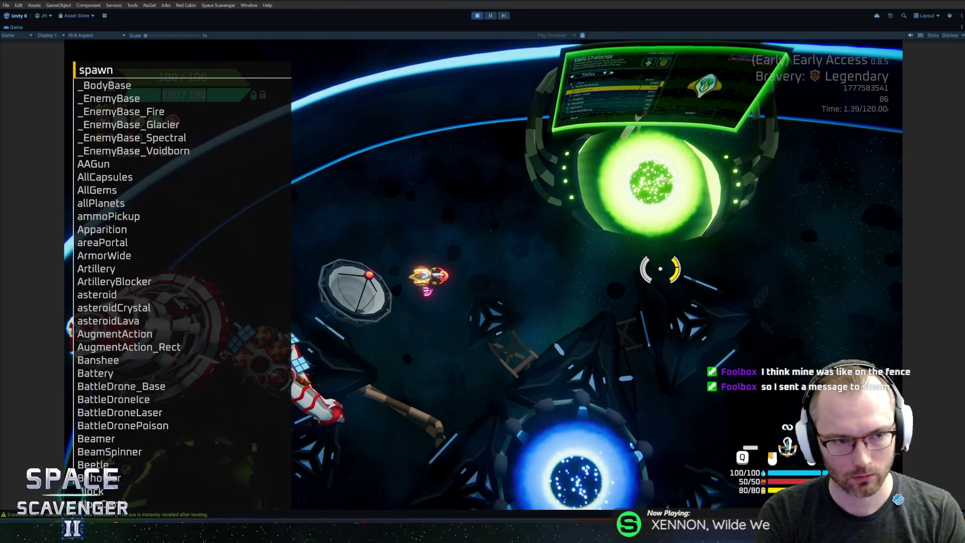
{"action": "key", "text": "BackSpace"}
{"action": "type", "text": "pecia"}
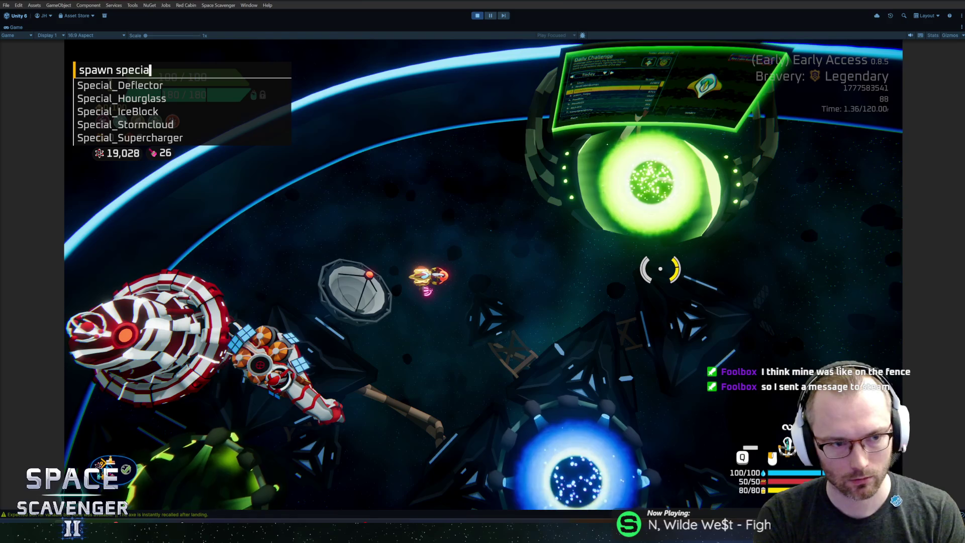
{"action": "type", "text": "s"}
{"action": "key", "text": "Down"}
{"action": "key", "text": "Down"}
{"action": "key", "text": "Return"}
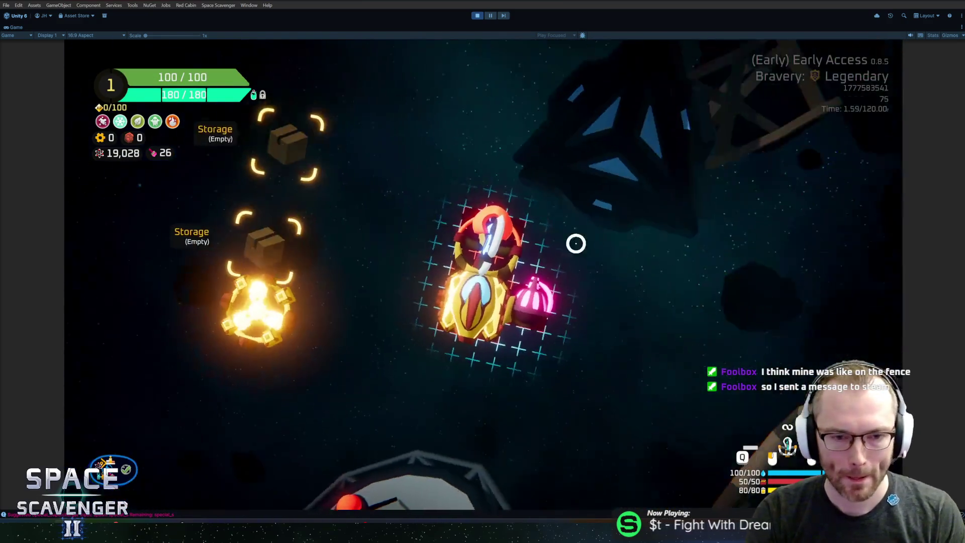
{"action": "left_click", "coordinate": [236, 282]}
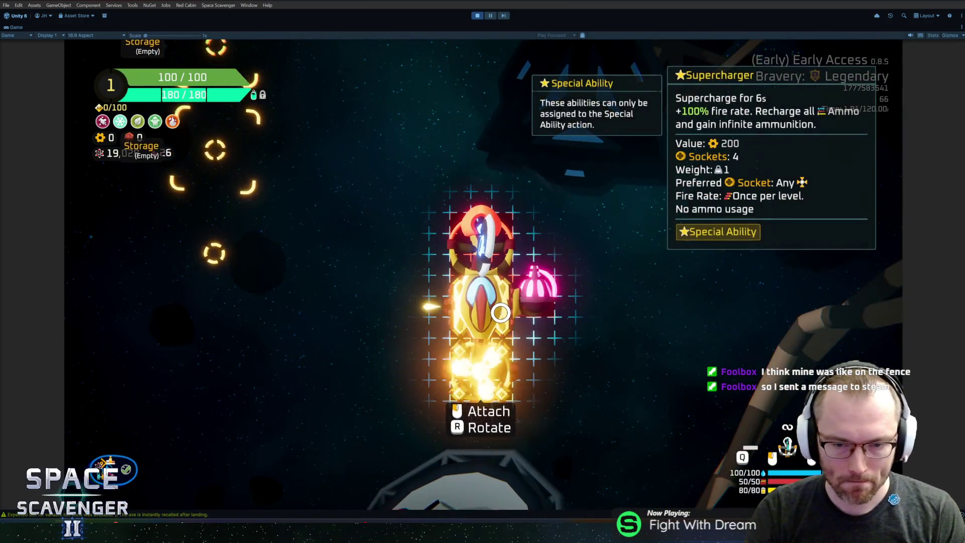
{"action": "left_click", "coordinate": [465, 347]}
- Check the ship stats, throw the axe three times, then stop the game and return to Rider
{"action": "key", "text": "Tab"}
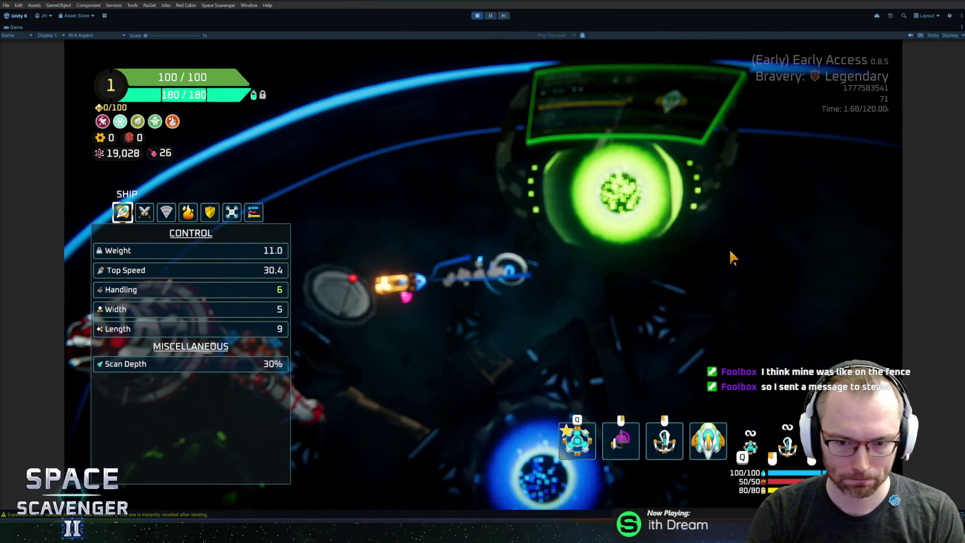
{"action": "key", "text": "Tab"}
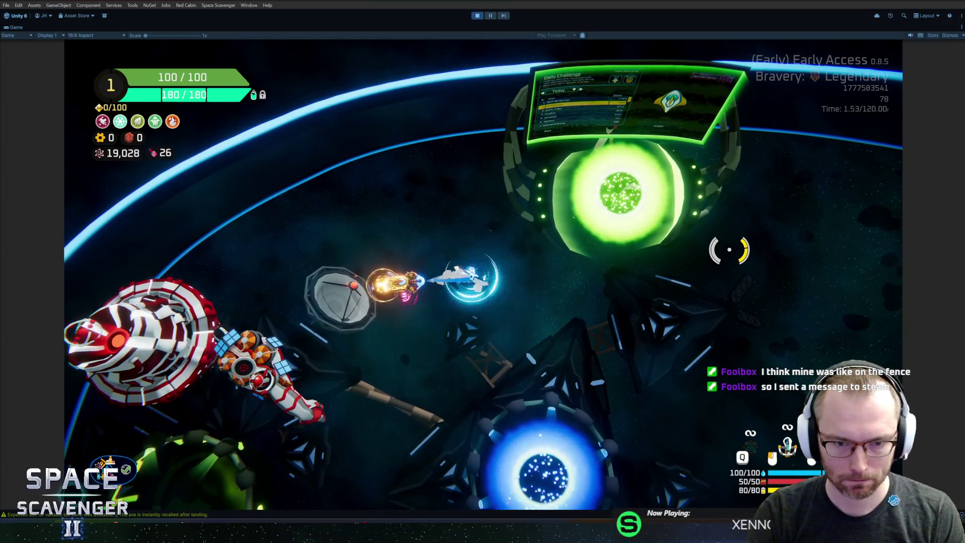
{"action": "left_click", "coordinate": [729, 250]}
{"action": "key", "text": "s"}
{"action": "key", "text": "d"}
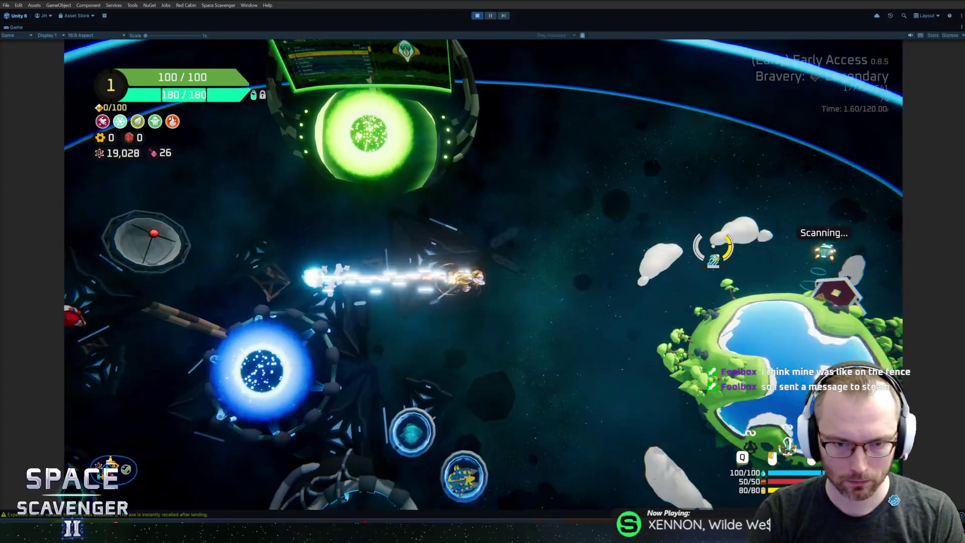
{"action": "left_click", "coordinate": [592, 190]}
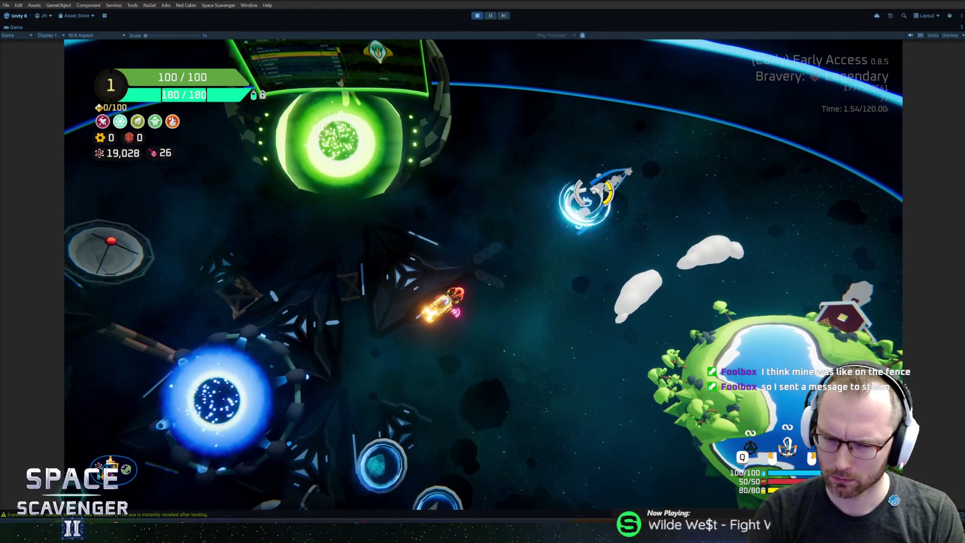
{"action": "left_click", "coordinate": [587, 190]}
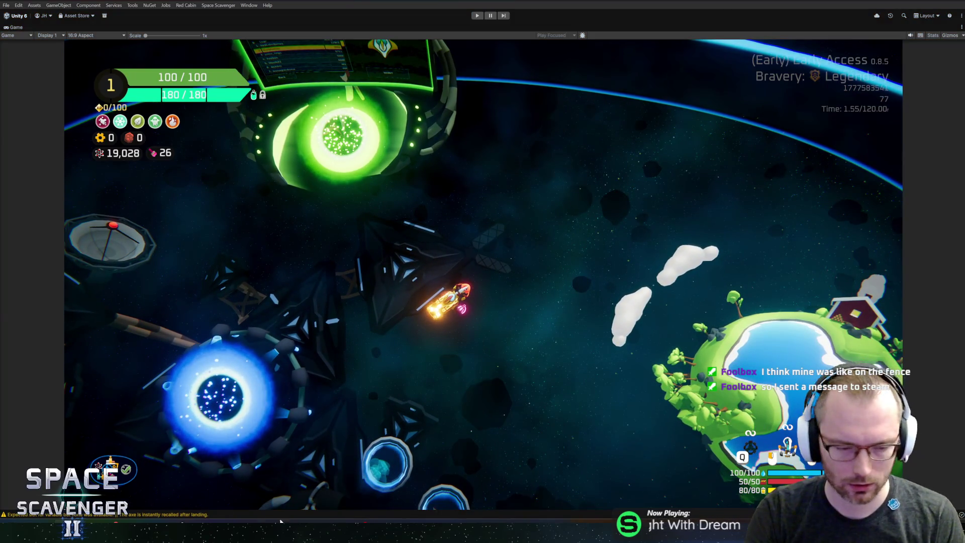
{"action": "key", "text": "ctrl+p"}
{"action": "key", "text": "alt+Tab"}
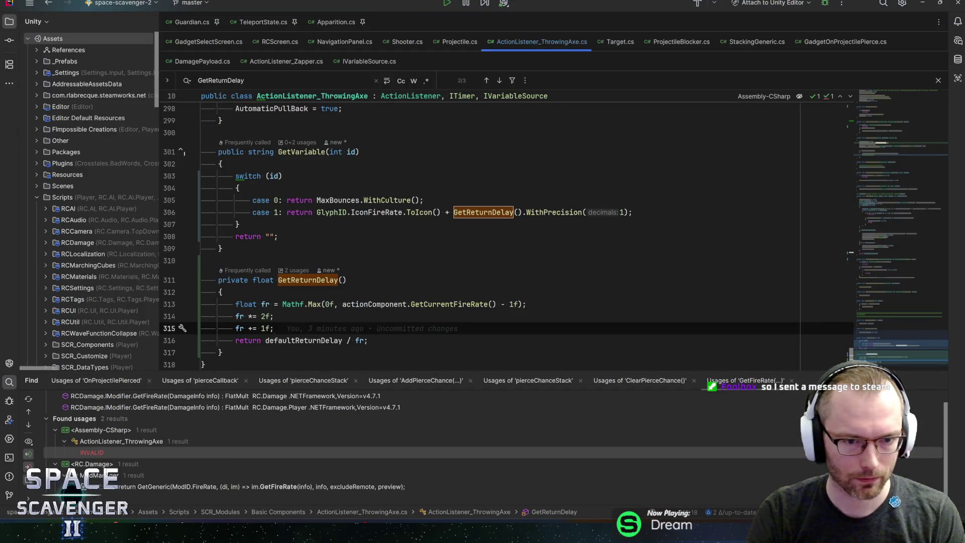
- Jump to the end of ActionListener_ThrowingAxe.cs showing GetVariable and the fire-rate-scaled GetReturnDelay
{"action": "scroll", "coordinate": [877, 241], "scroll_direction": "up", "scroll_amount": 20}
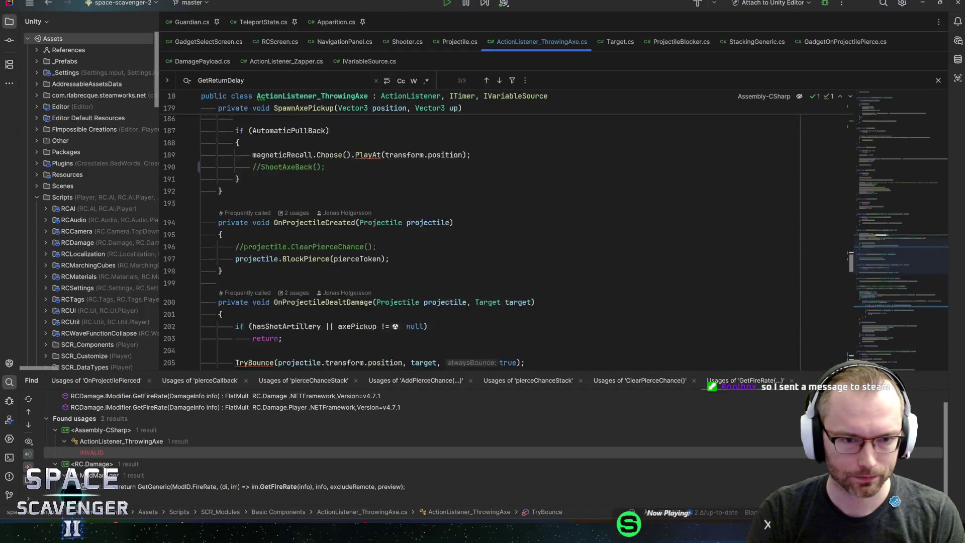
{"action": "scroll", "coordinate": [555, 231], "scroll_direction": "down", "scroll_amount": 3}
{"action": "left_click", "coordinate": [254, 309]}
{"action": "type", "text": "//"}
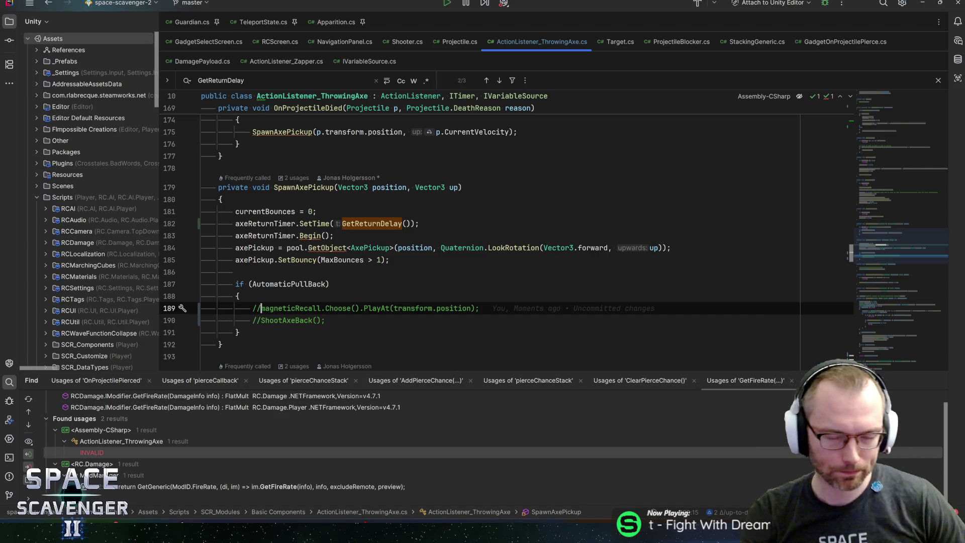
{"action": "left_click", "coordinate": [330, 284]}
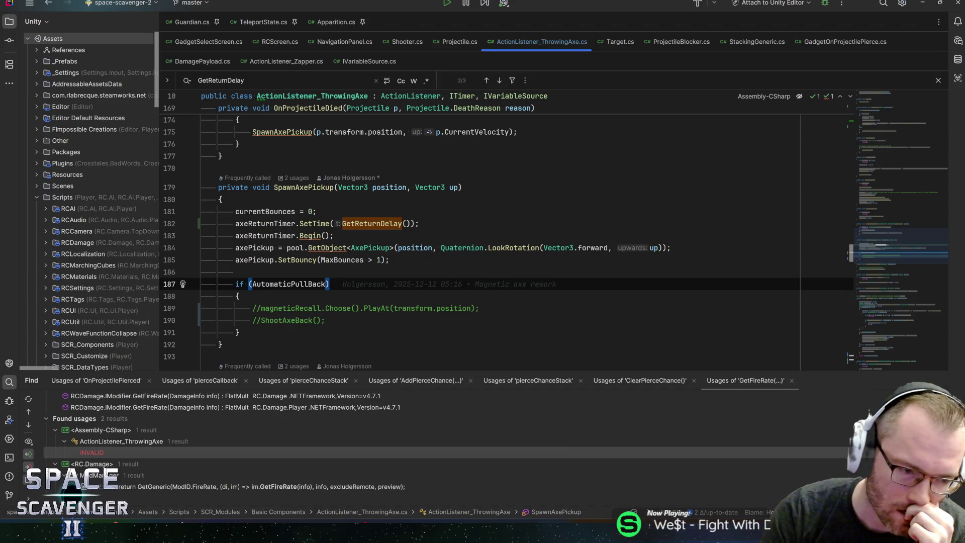
{"action": "key", "text": "alt+Tab"}
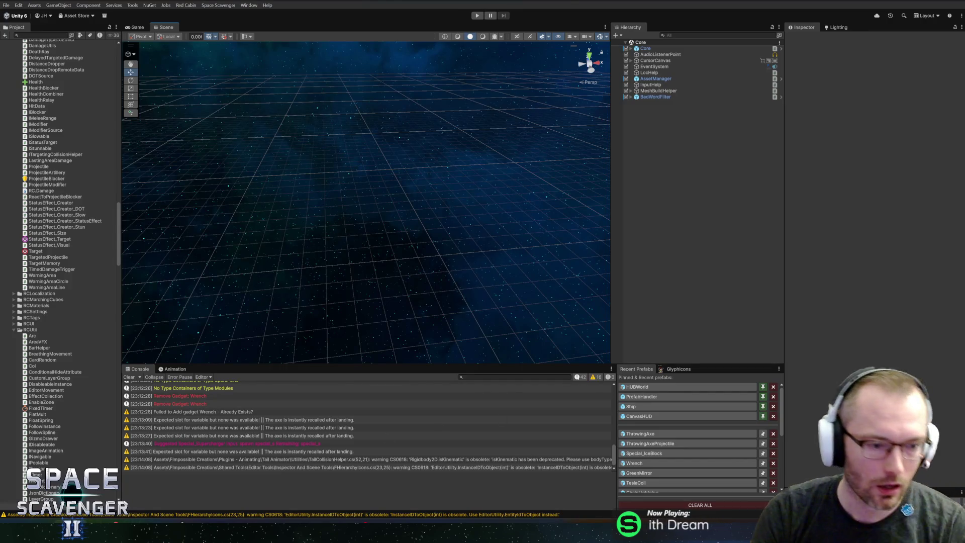
{"action": "key", "text": "alt+Tab"}
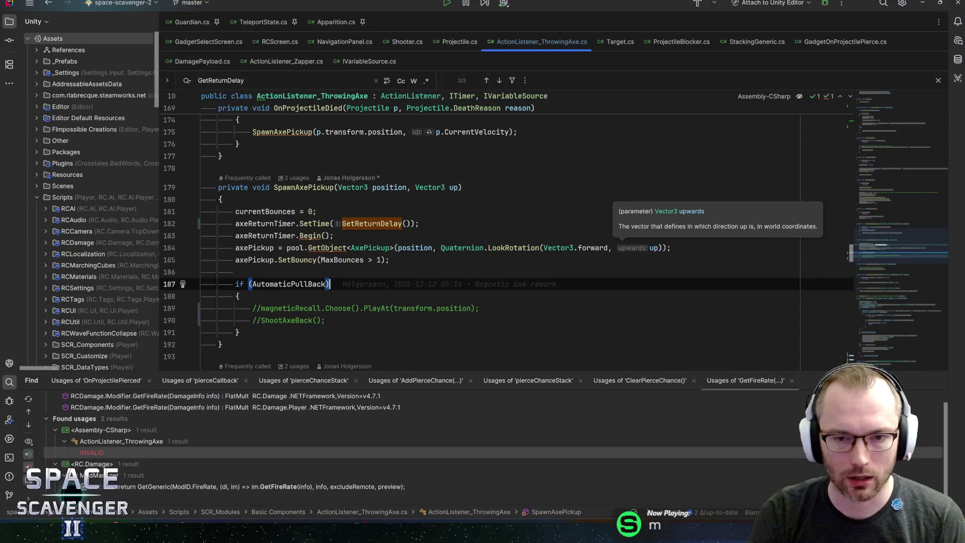
{"action": "left_click", "coordinate": [905, 355]}
{"action": "scroll", "coordinate": [182, 190], "scroll_direction": "up", "scroll_amount": 3}
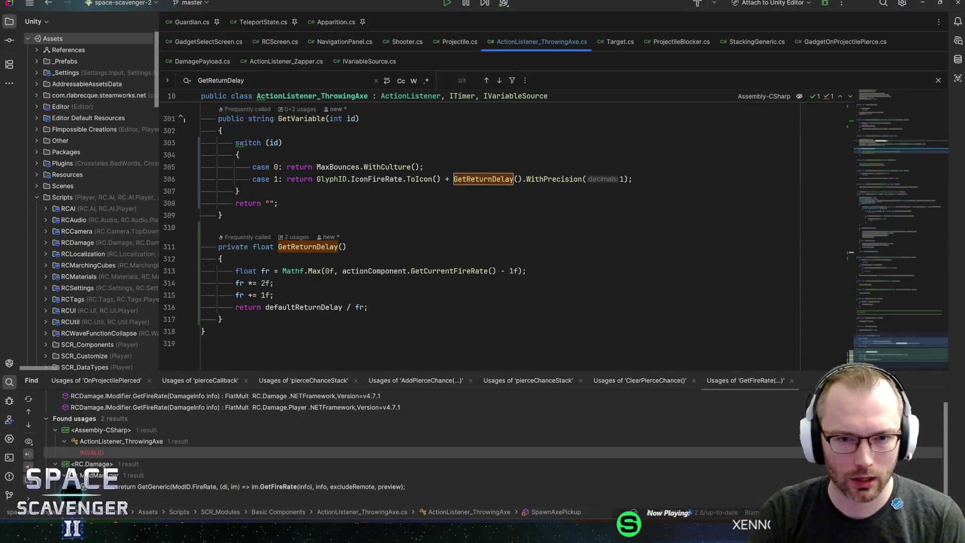
- Insert "x2 " before GetReturnDelay() in line 306's tooltip text, save, and let Unity recompile
{"action": "left_click", "coordinate": [448, 250]}
{"action": "type", "text": "\"x\" +"}
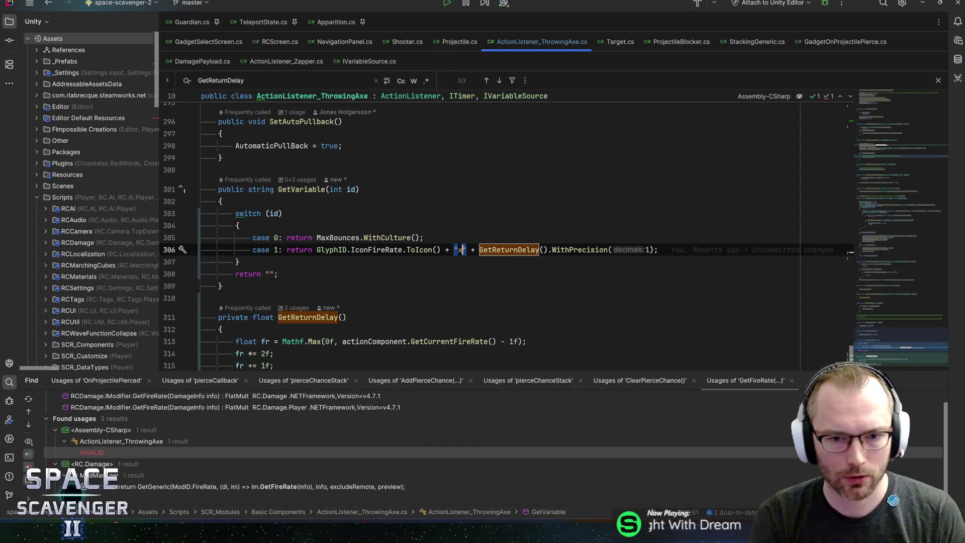
{"action": "type", "text": "2"}
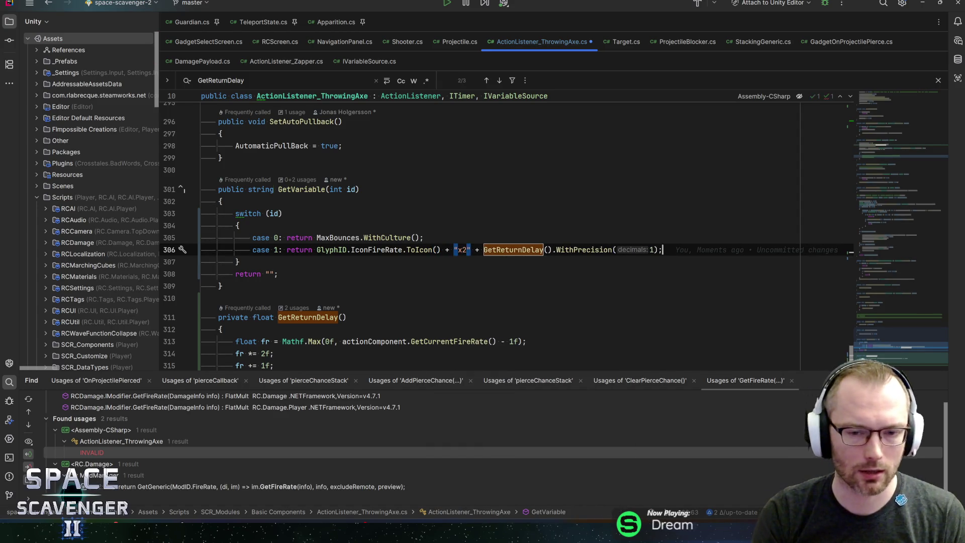
{"action": "key", "text": "ctrl+s"}
{"action": "left_click", "coordinate": [458, 250]}
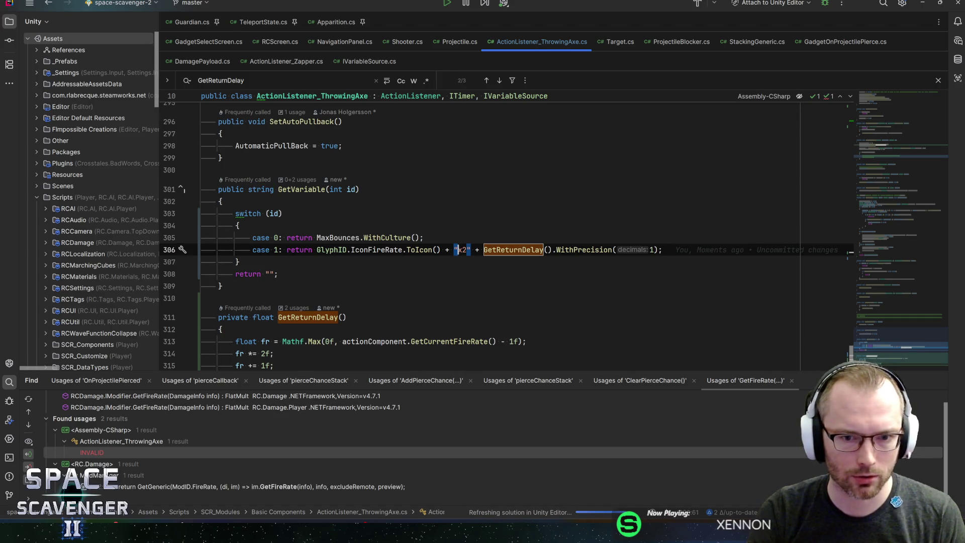
{"action": "key", "text": "alt+Tab"}
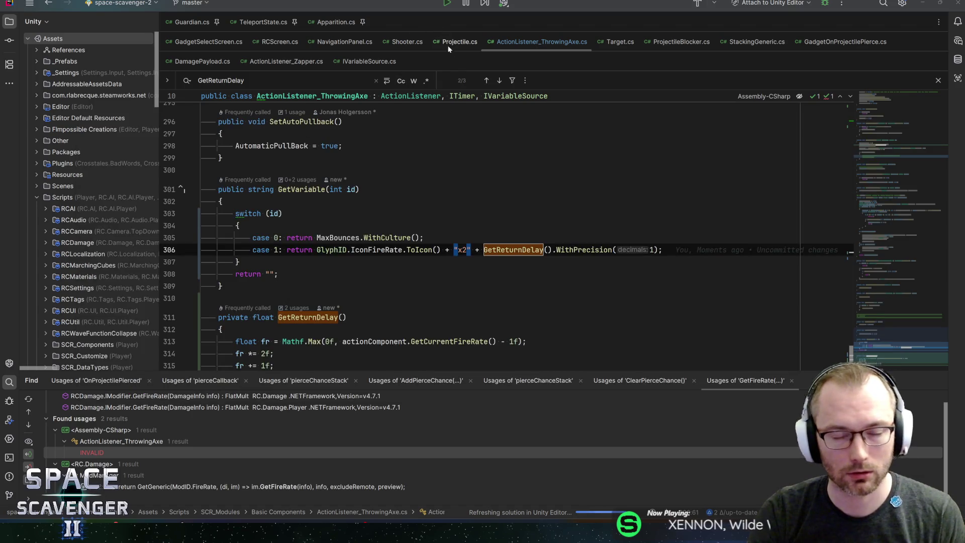
{"action": "left_click", "coordinate": [462, 250]}
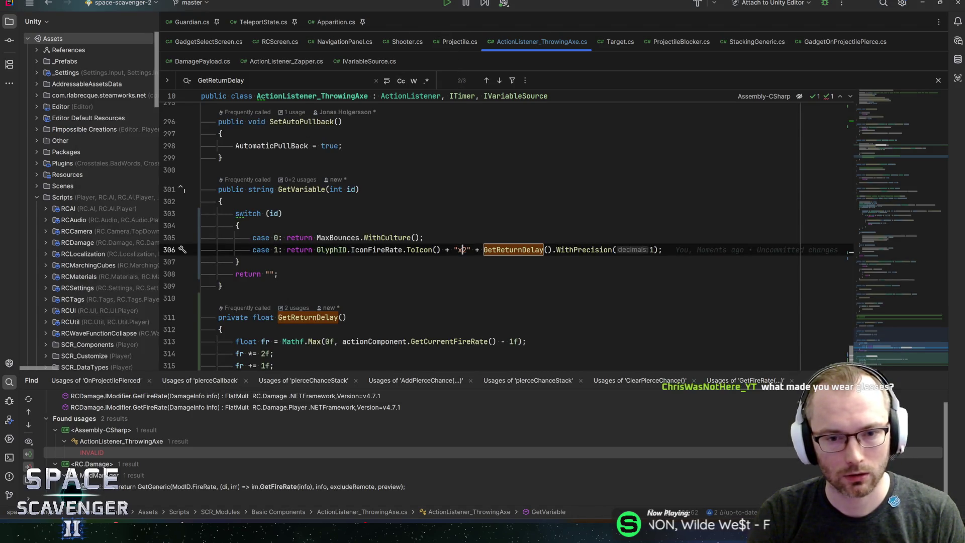
{"action": "key", "text": "End"}
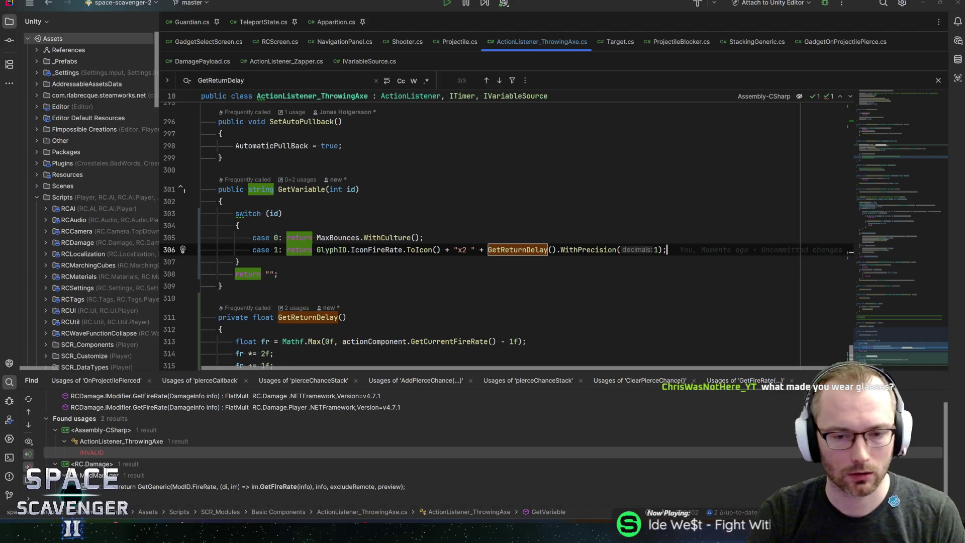
{"action": "key", "text": "alt+Tab"}
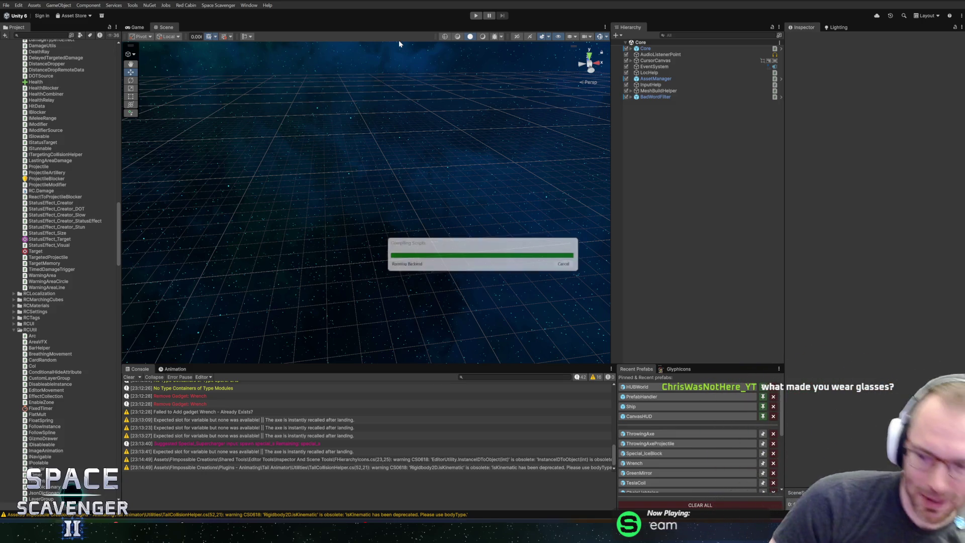
- Start Play mode and maximize the Game view
{"action": "left_click", "coordinate": [476, 15]}
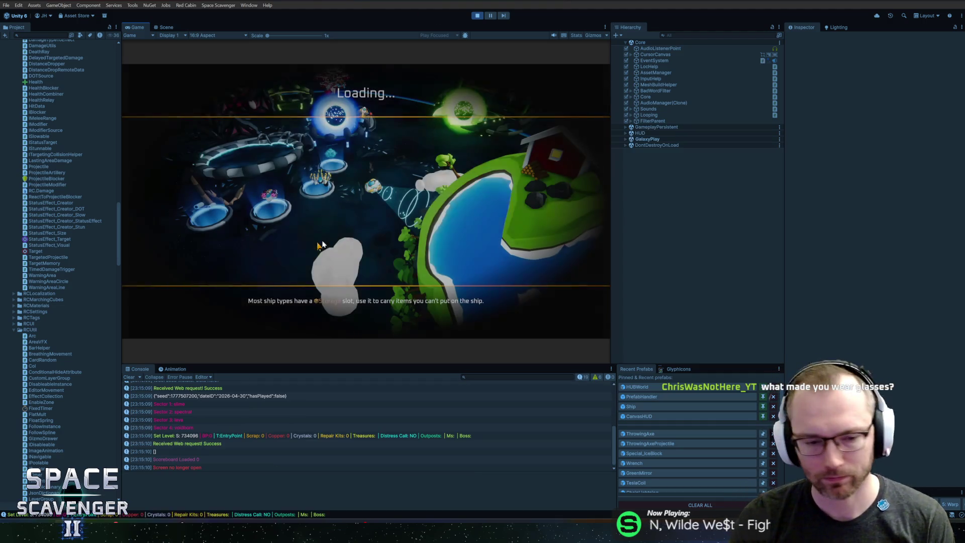
{"action": "double_click", "coordinate": [139, 28]}
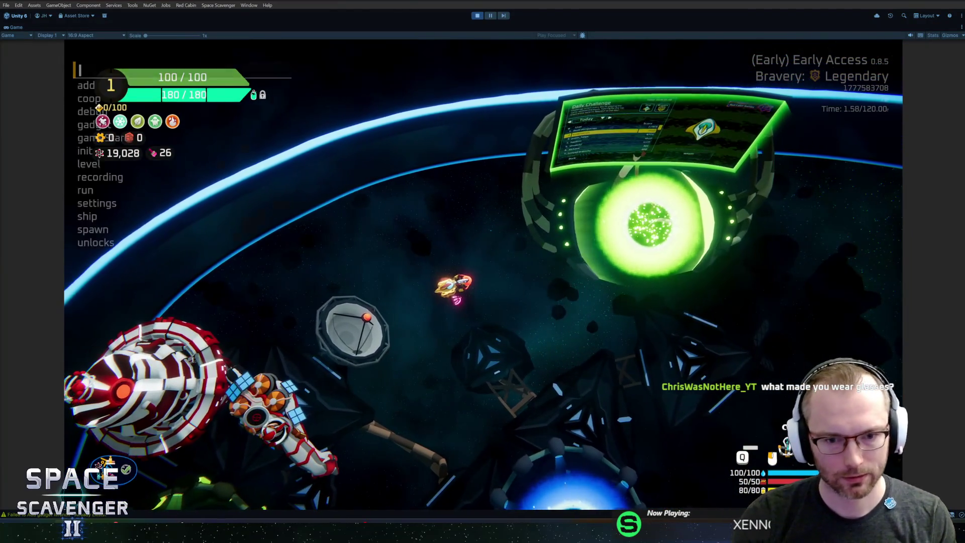
- Spawn TrainingDummy_Invincible targets from the console and throw axes at them
{"action": "key", "text": "grave"}
{"action": "type", "text": "spawn"}
{"action": "key", "text": "ctrl+a"}
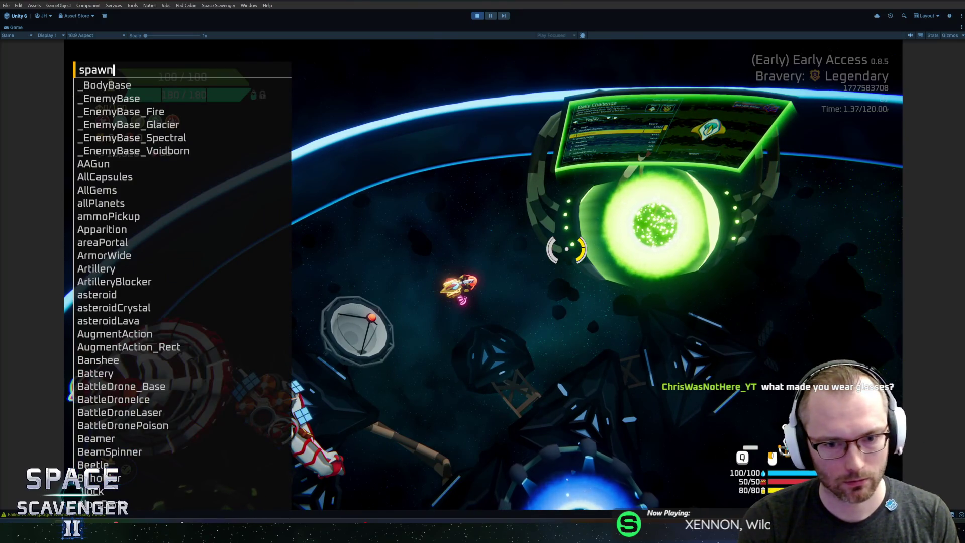
{"action": "key", "text": "BackSpace"}
{"action": "type", "text": "sp"}
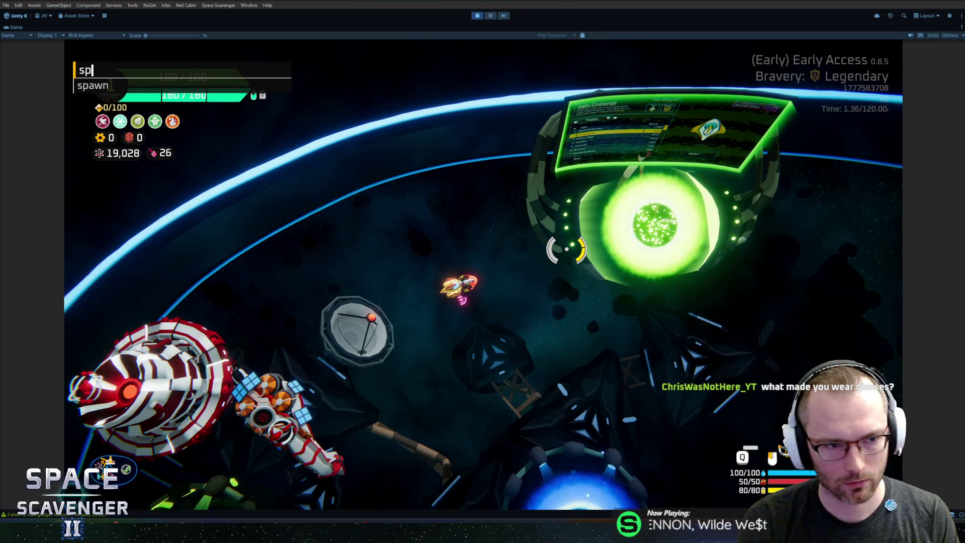
{"action": "type", "text": "awn training"}
{"action": "key", "text": "Up"}
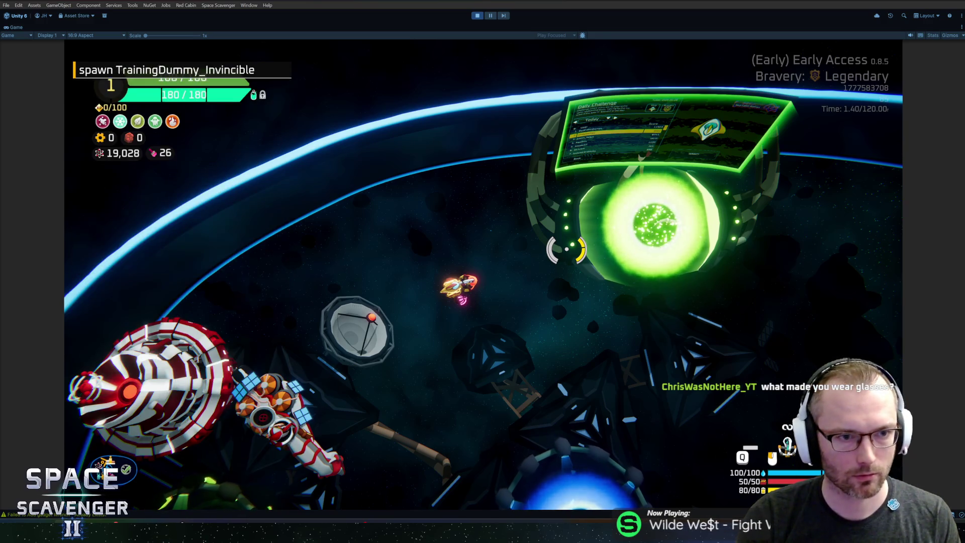
{"action": "key", "text": "Return"}
{"action": "key", "text": "s"}
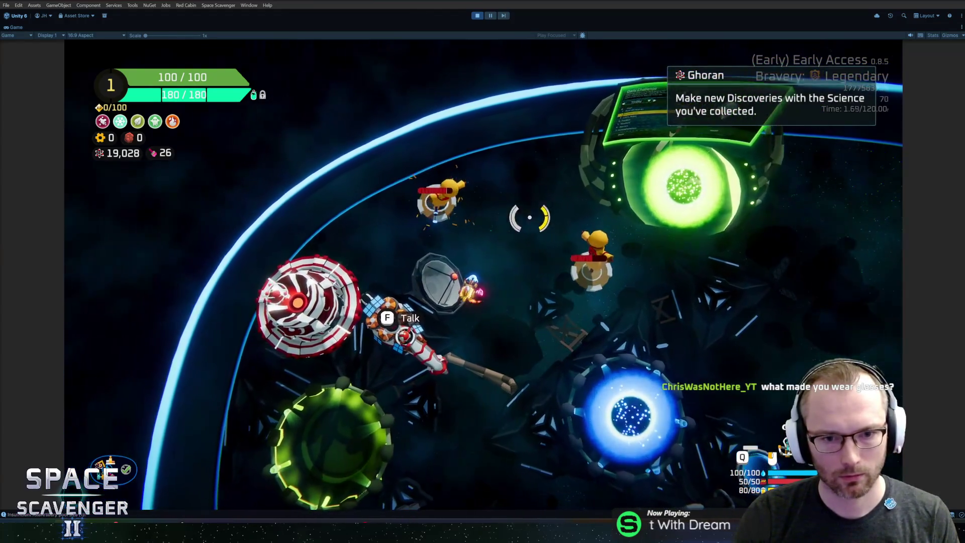
{"action": "left_click", "coordinate": [632, 290]}
{"action": "left_click", "coordinate": [633, 290]}
{"action": "key", "text": "s"}
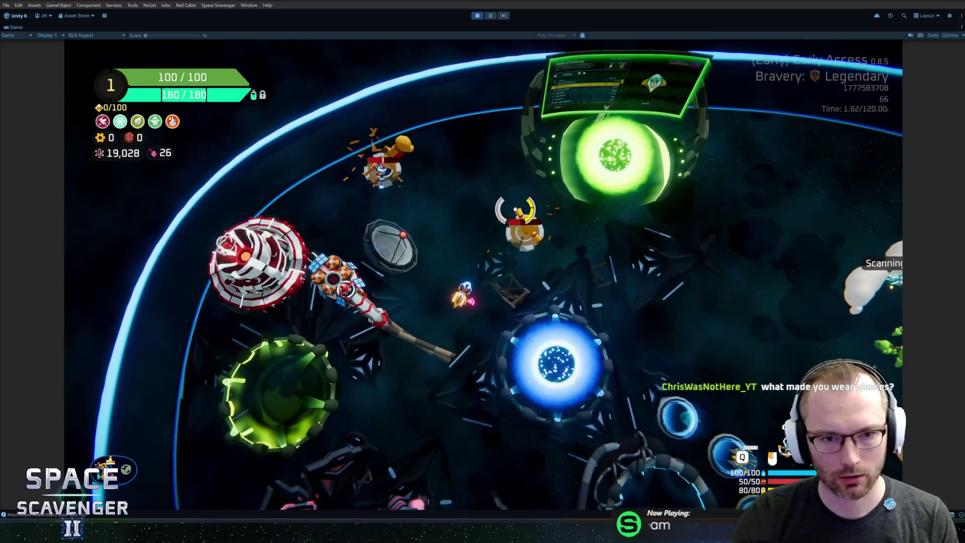
- Run the #Upgrade cheat for 5,000 gears and open the Refiner's module upgrade screen
{"action": "key", "text": "grave"}
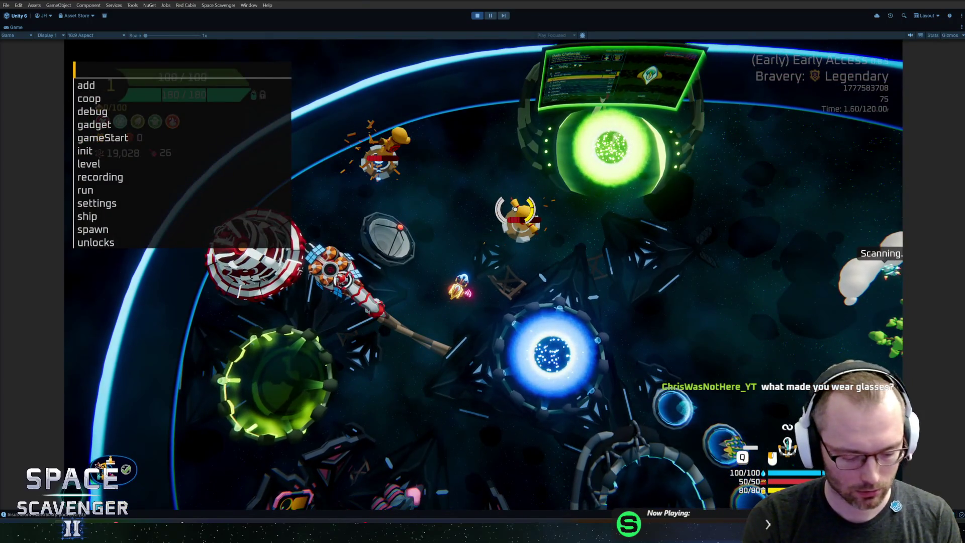
{"action": "key", "text": "grave"}
{"action": "key", "text": "s"}
{"action": "key", "text": "grave"}
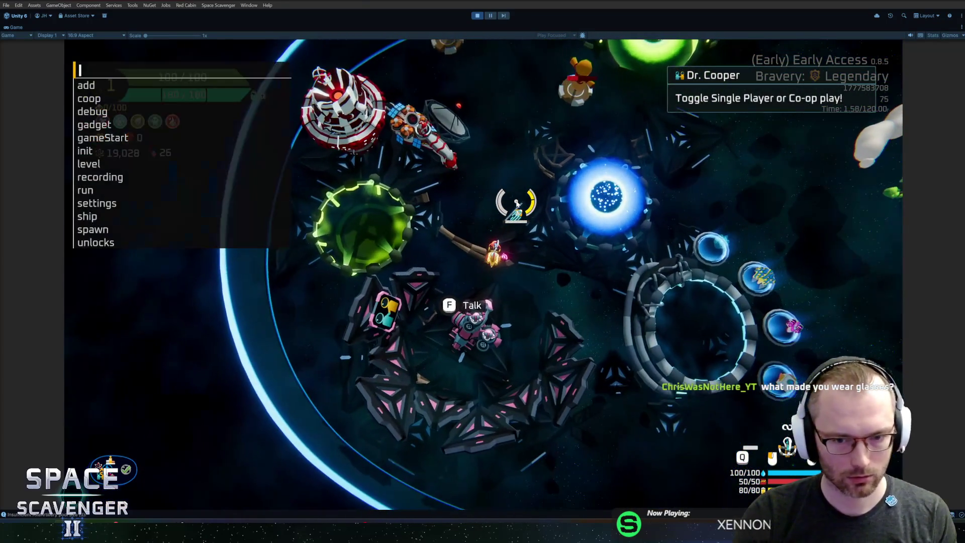
{"action": "type", "text": "#U"}
{"action": "type", "text": "e"}
{"action": "key", "text": "Return"}
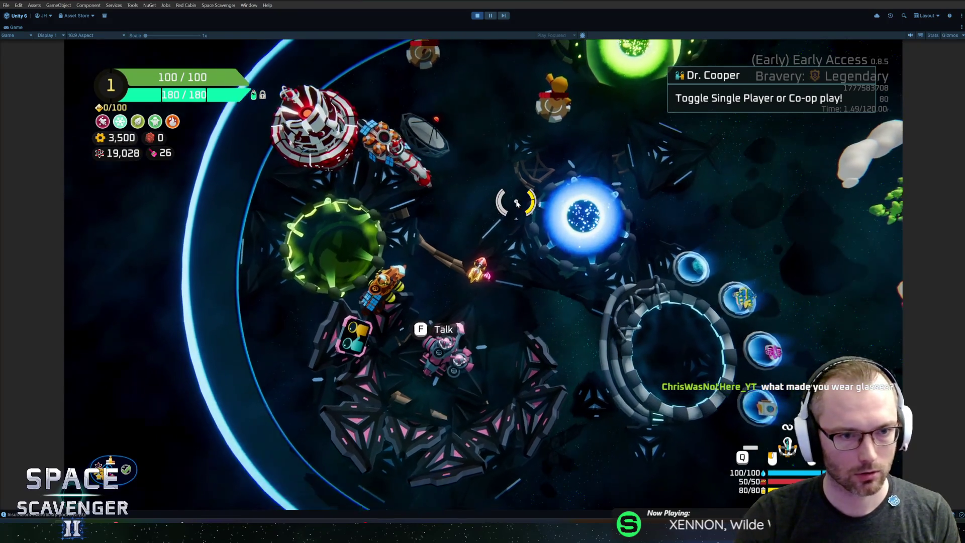
{"action": "key", "text": "f"}
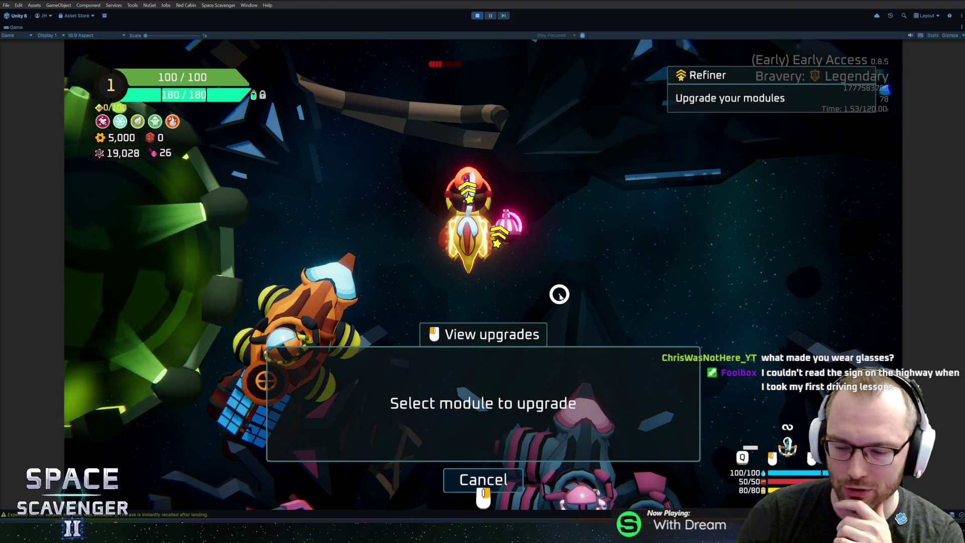
- Confirm the Throwing Axe card's x2 return delay, buy Bouncing Axes leaving 4,600 gears, and stop play
{"action": "mouse_move", "coordinate": [476, 187]}
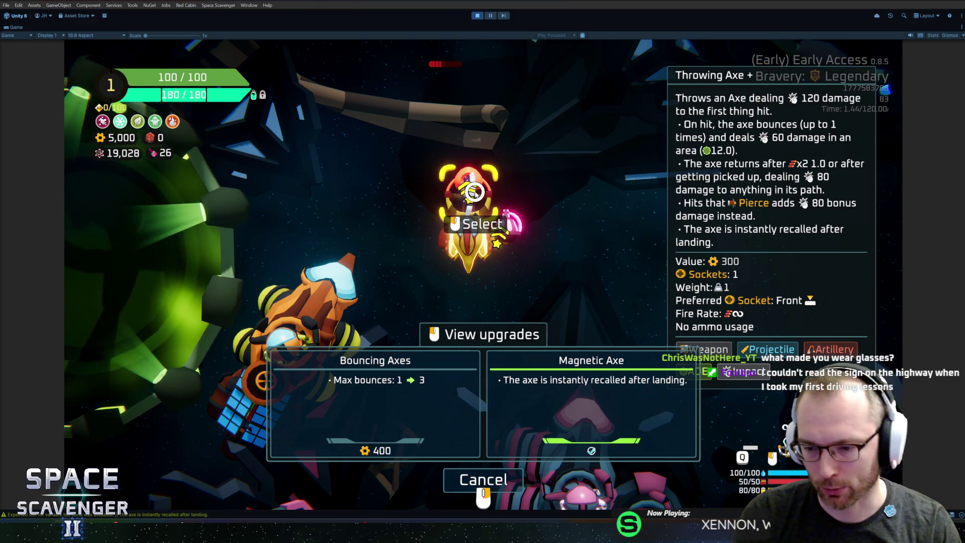
{"action": "left_click", "coordinate": [390, 429]}
{"action": "left_click", "coordinate": [472, 196]}
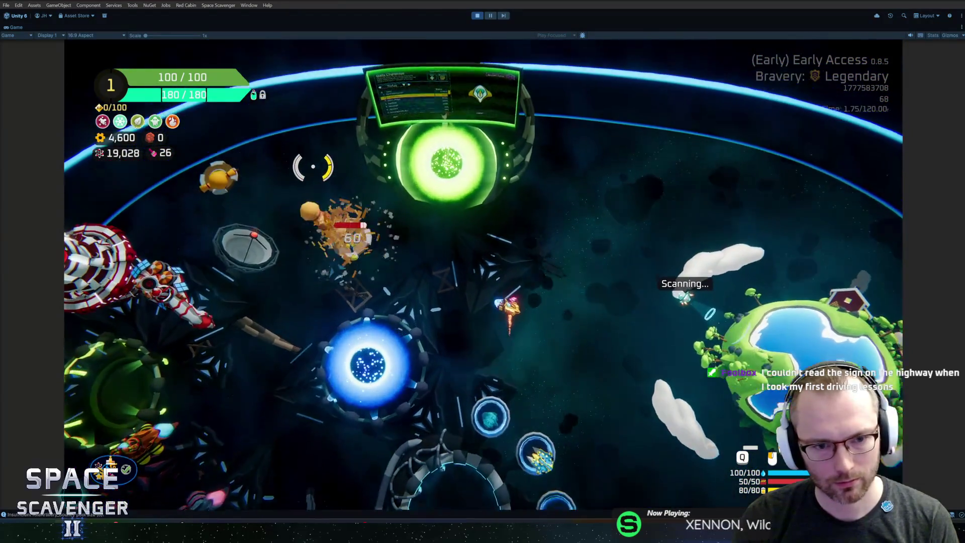
{"action": "key", "text": "ctrl+p"}
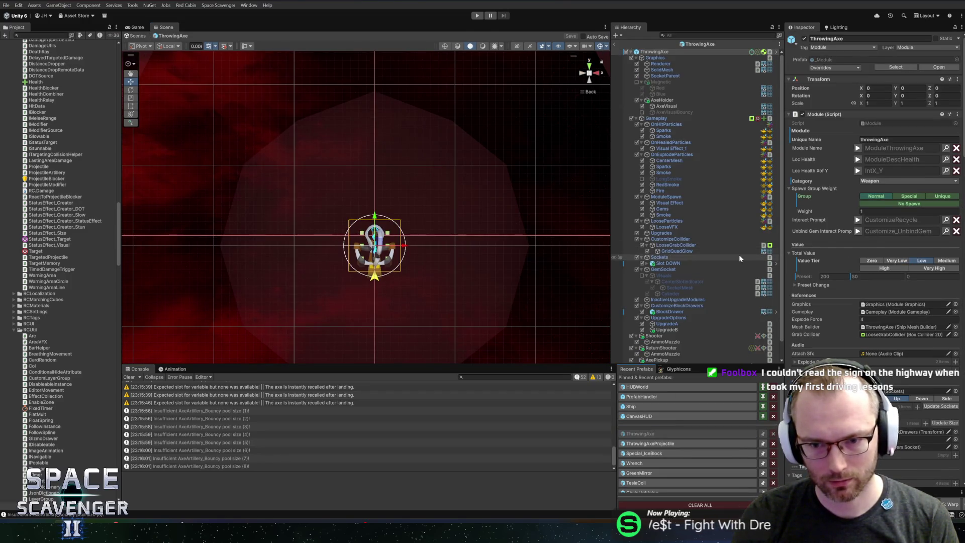
- Set AxeArtillery's Fly Time to 0.4 in the ThrowingAxe prefab, return to the scene, and play
{"action": "scroll", "coordinate": [736, 258], "scroll_direction": "down", "scroll_amount": 1}
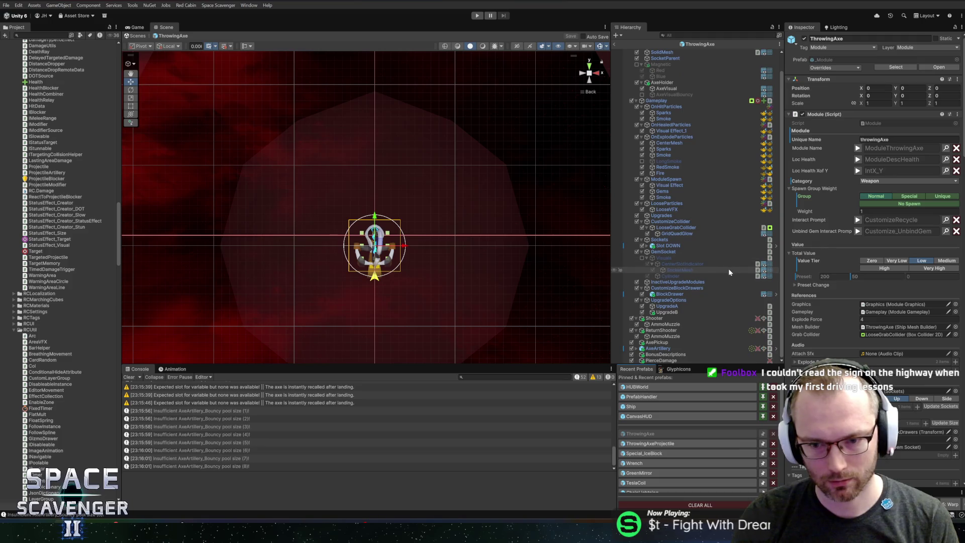
{"action": "left_click", "coordinate": [685, 313]}
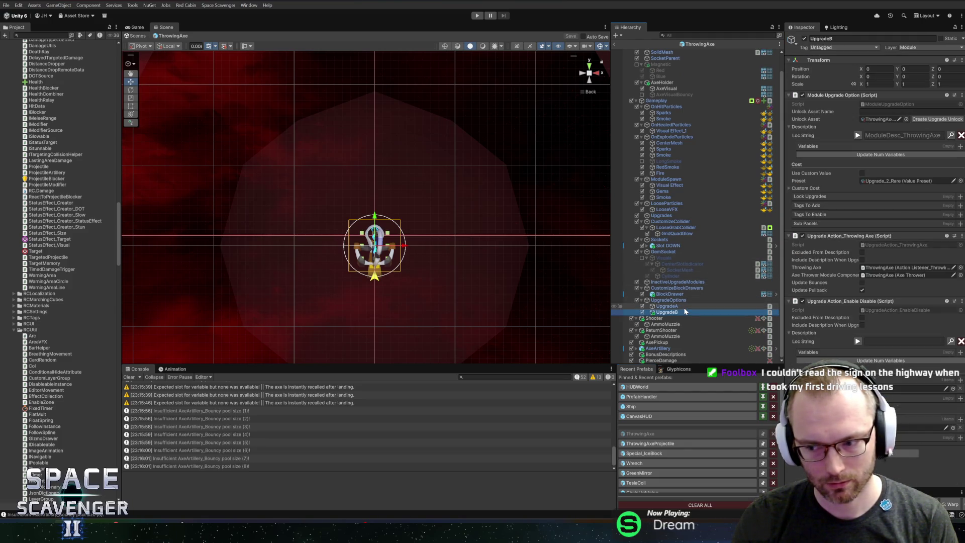
{"action": "key", "text": "Up"}
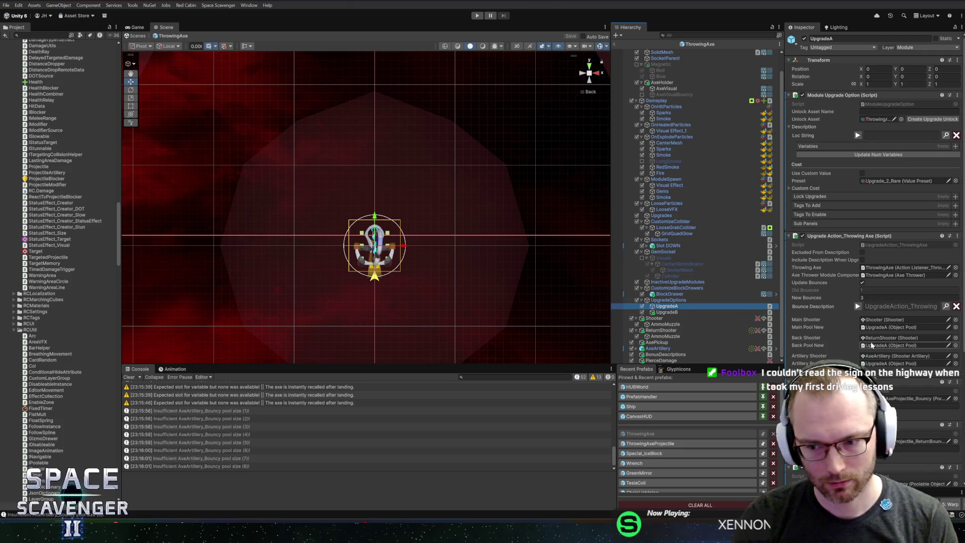
{"action": "scroll", "coordinate": [852, 352], "scroll_direction": "down", "scroll_amount": 2}
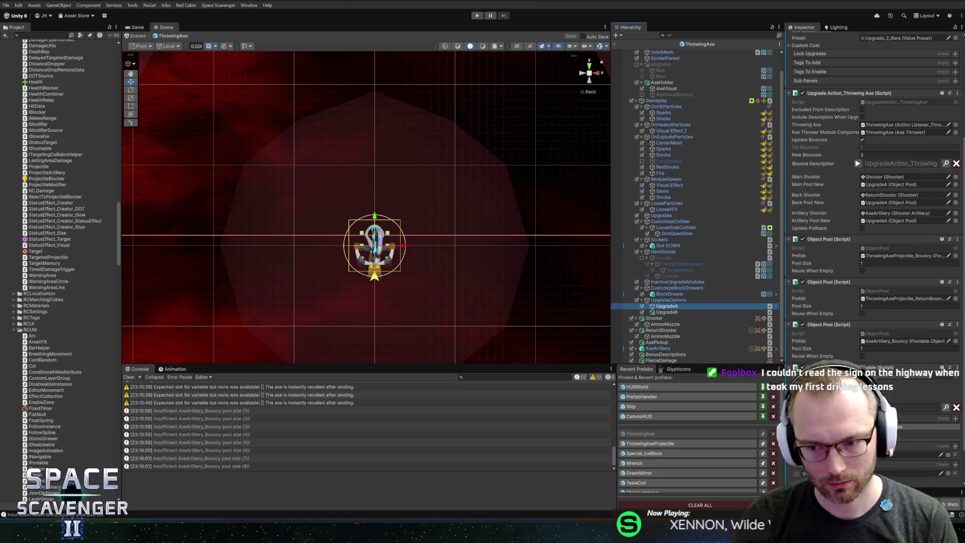
{"action": "scroll", "coordinate": [792, 358], "scroll_direction": "down", "scroll_amount": 3}
{"action": "left_click", "coordinate": [693, 347]}
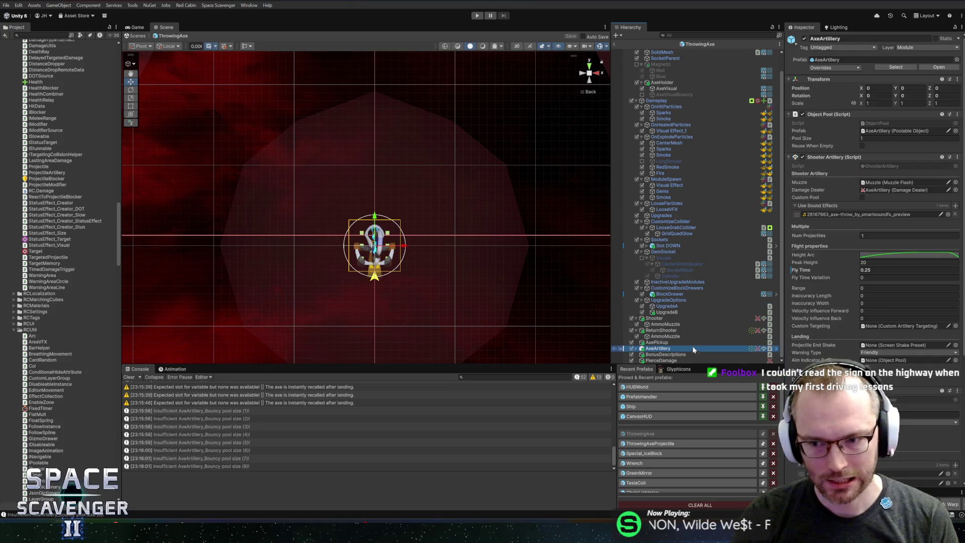
{"action": "left_click", "coordinate": [889, 270]}
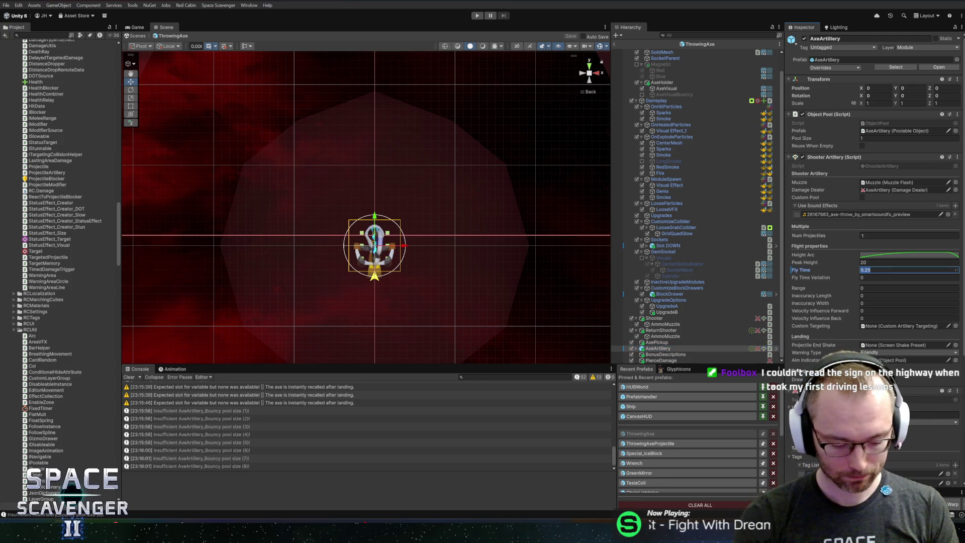
{"action": "type", "text": "0.4"}
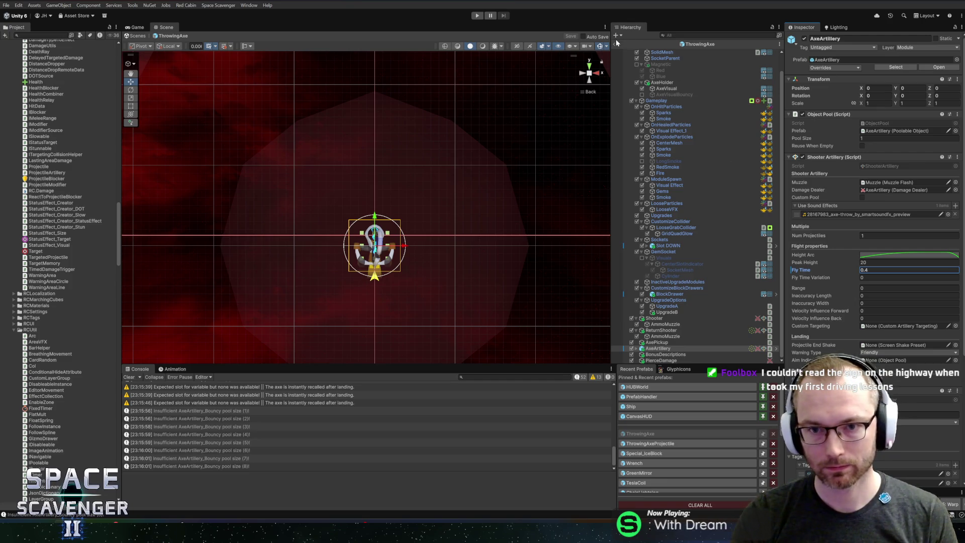
{"action": "left_click", "coordinate": [614, 44]}
{"action": "left_click", "coordinate": [479, 17]}
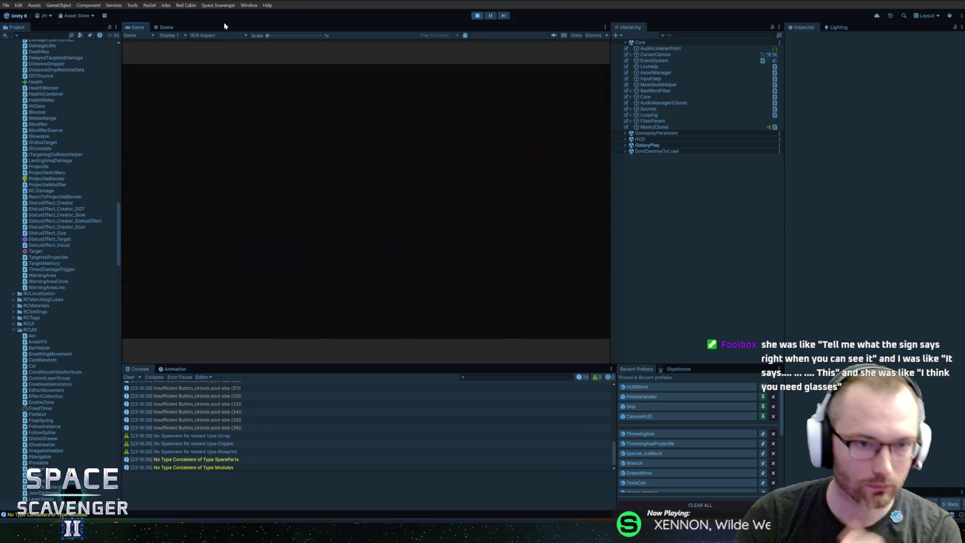
- Maximize the Game view, run the upgrade cheat for gold, and buy Bouncing Axes
{"action": "double_click", "coordinate": [143, 26]}
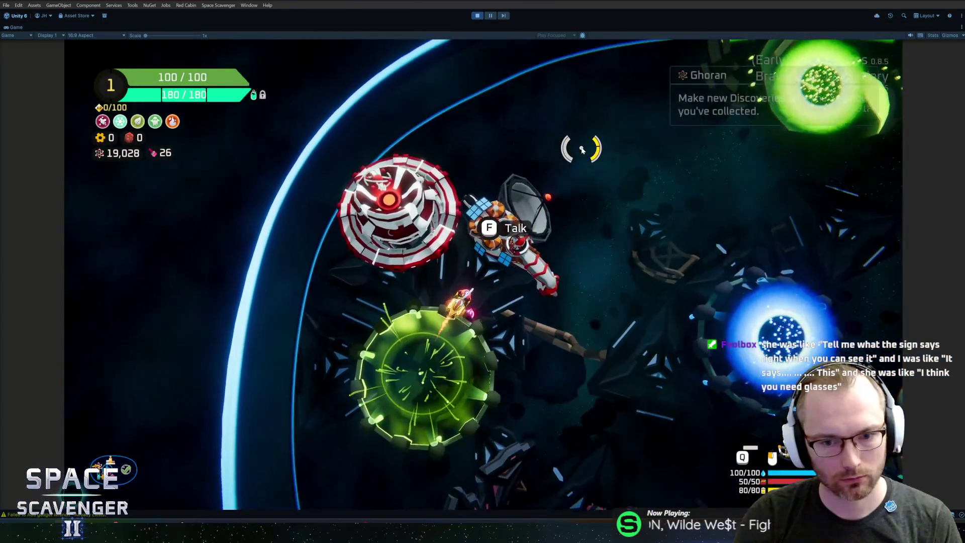
{"action": "type", "text": "#Uupgrade"}
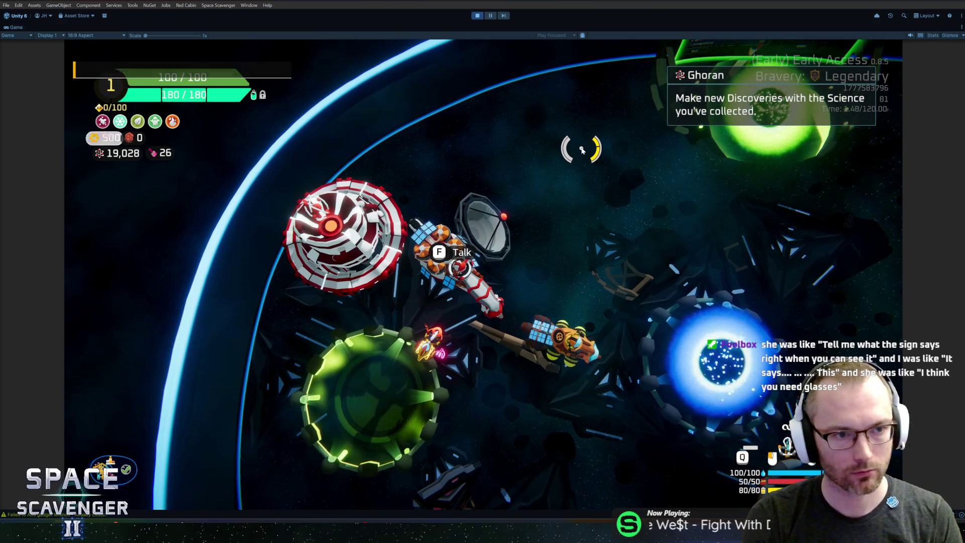
{"action": "key", "text": "Return"}
{"action": "key", "text": "Tab"}
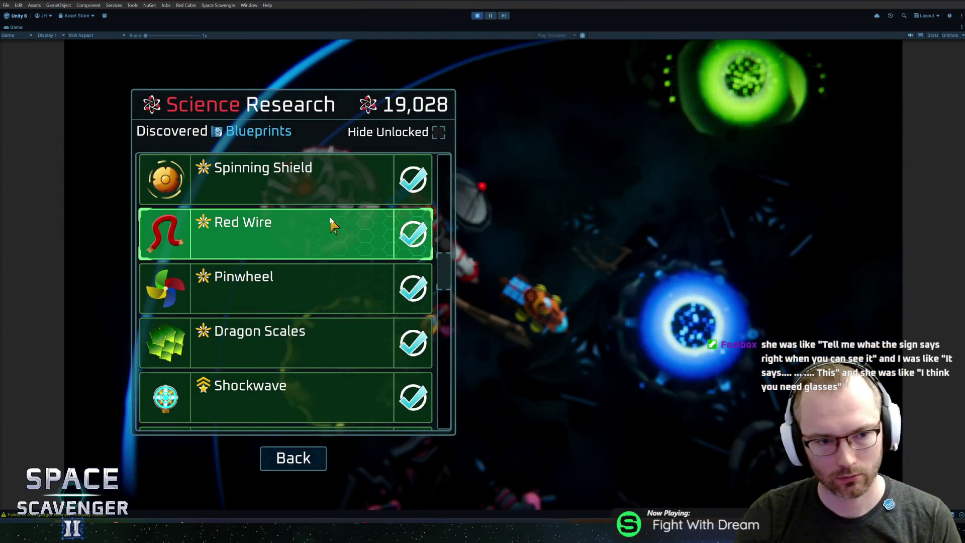
{"action": "key", "text": "Escape"}
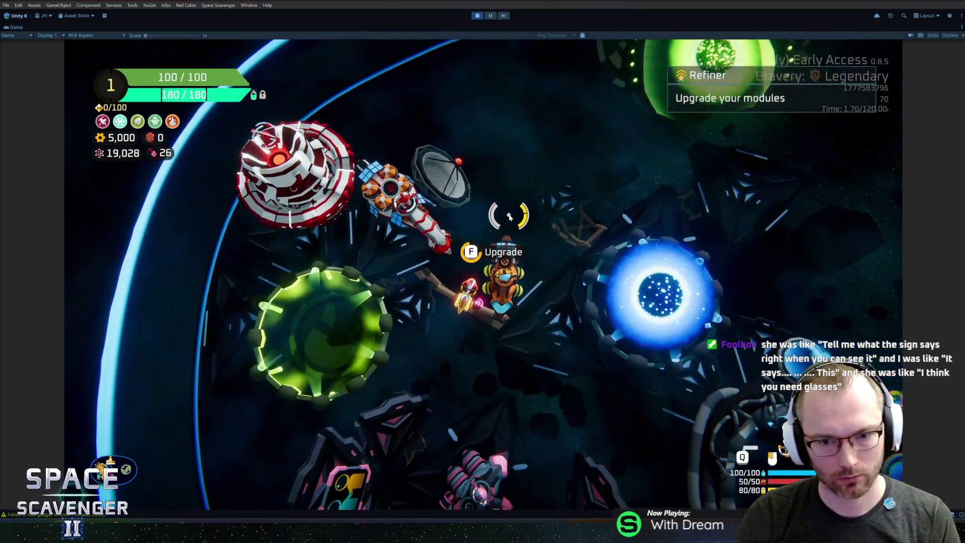
{"action": "key", "text": "f"}
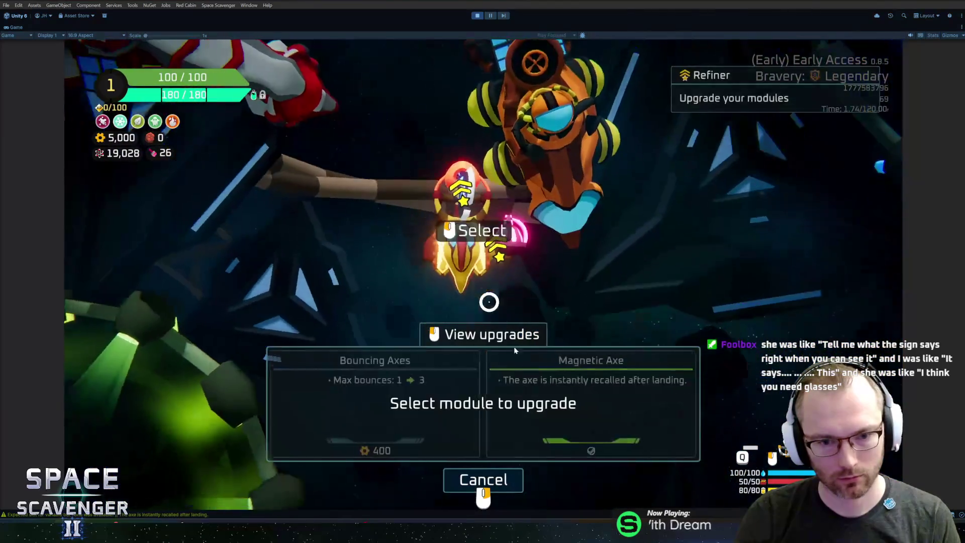
{"action": "left_click", "coordinate": [375, 403]}
- Save the ship as 'test' and spawn a TrainingDummy_Block
{"action": "key", "text": "Escape"}
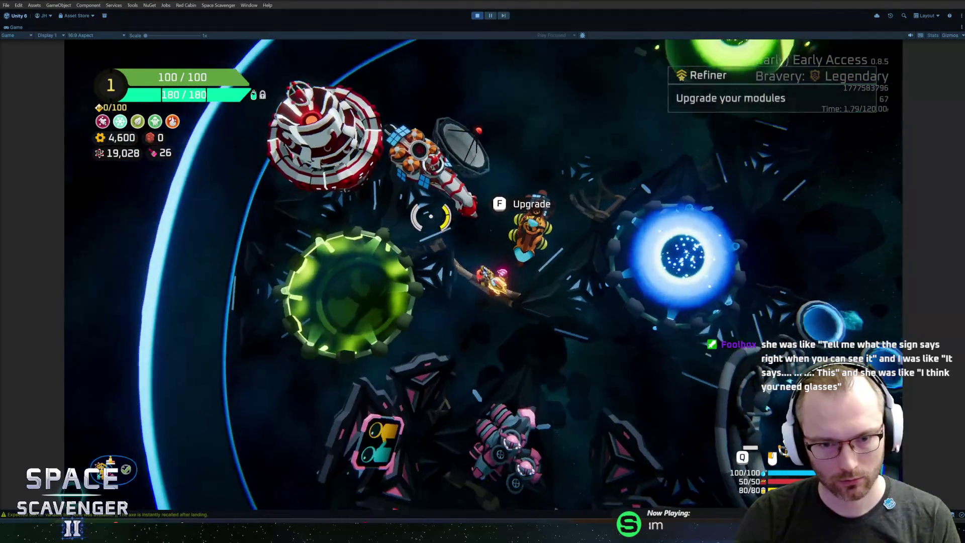
{"action": "type", "text": "ship save test"}
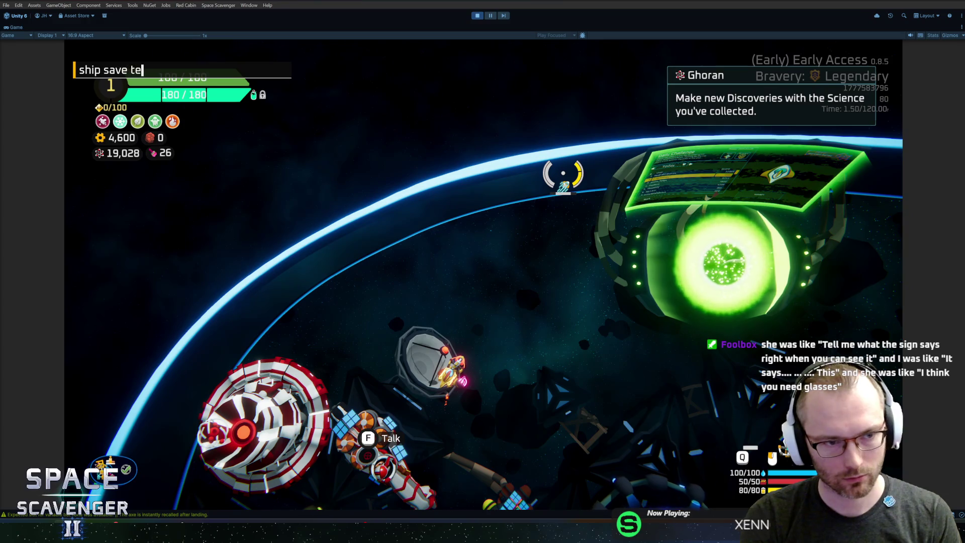
{"action": "key", "text": "Return"}
{"action": "key", "text": "grave"}
{"action": "type", "text": "spawn train"}
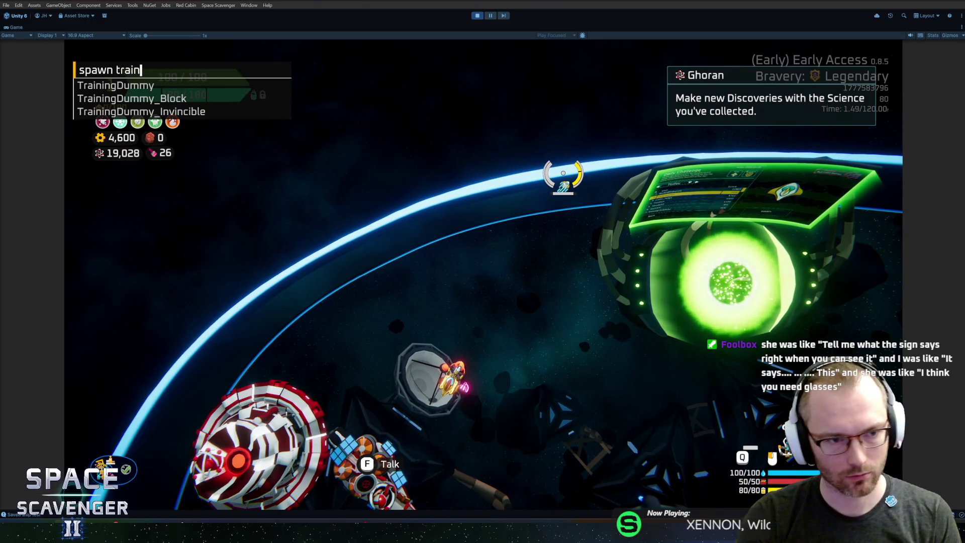
{"action": "key", "text": "Down"}
{"action": "key", "text": "Tab"}
{"action": "key", "text": "Return"}
- Spawn a TrainingDummy_Invincible, stop the game, and begin the commit summary in GitHub Desktop
{"action": "key", "text": "grave"}
{"action": "key", "text": "Up"}
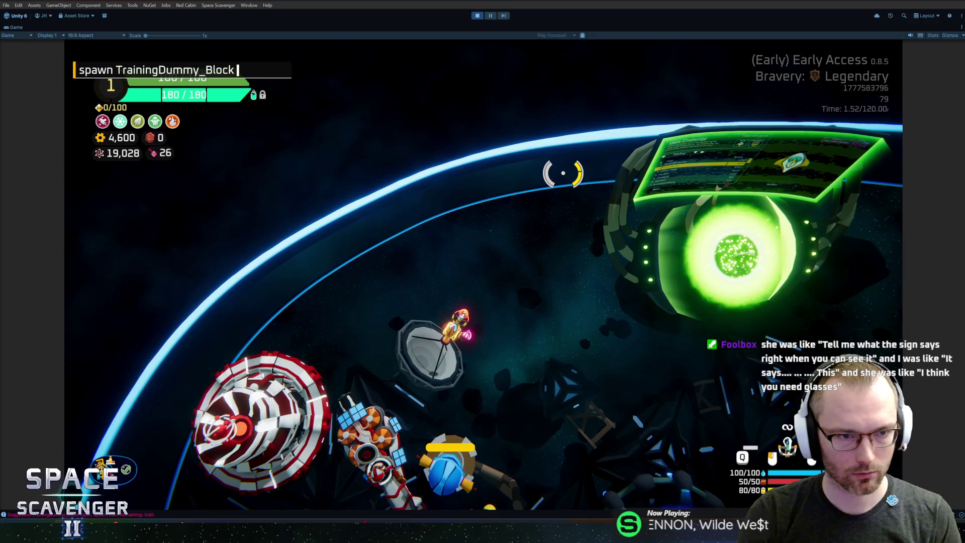
{"action": "key", "text": "BackSpace"}
{"action": "key", "text": "BackSpace"}
{"action": "key", "text": "BackSpace"}
{"action": "key", "text": "Down"}
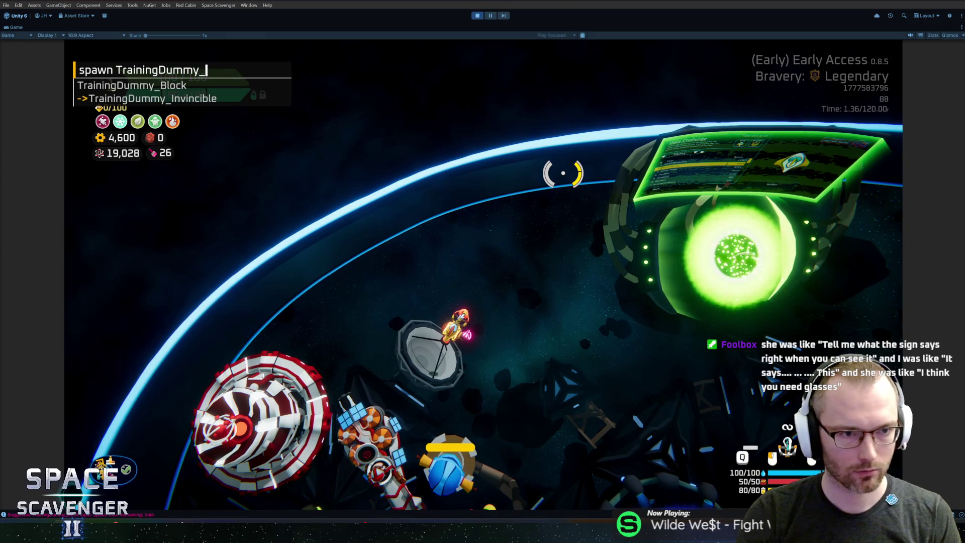
{"action": "key", "text": "Tab"}
{"action": "key", "text": "Return"}
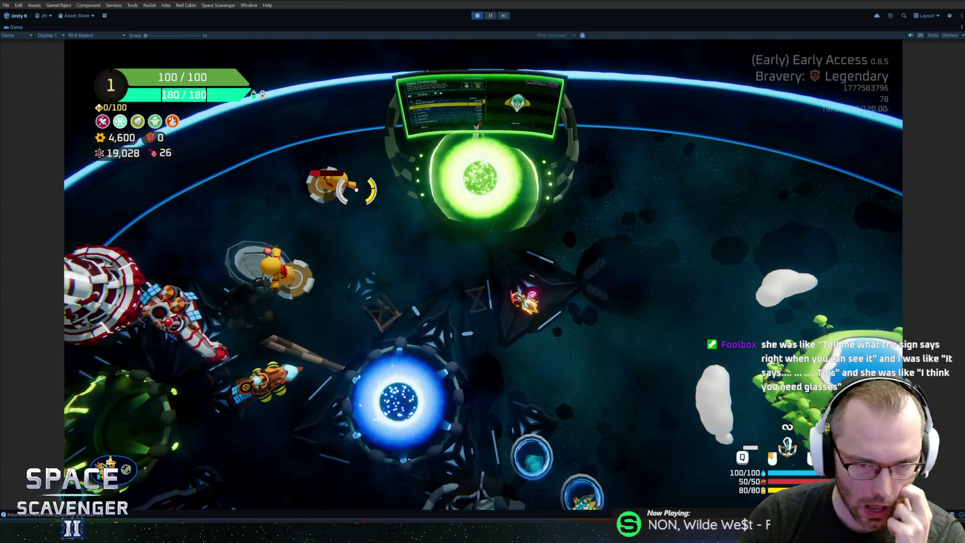
{"action": "key", "text": "ctrl+p"}
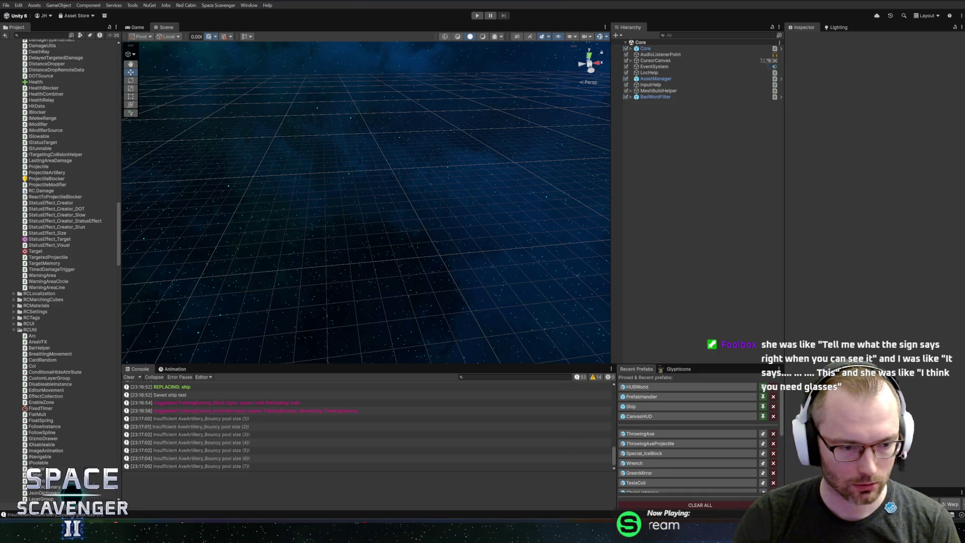
{"action": "key", "text": "alt+Tab"}
{"action": "type", "text": "T"}
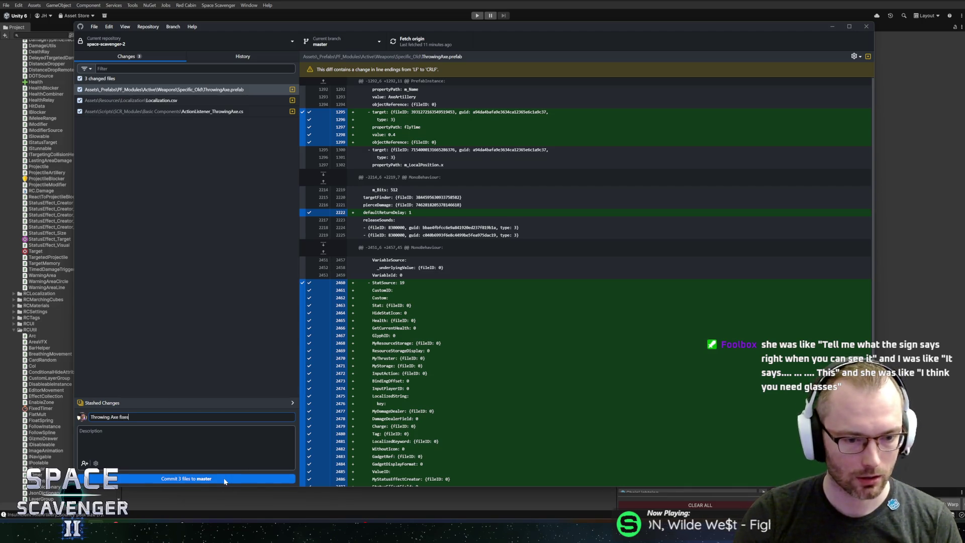
- Review the Localization.csv, ActionListener_ThrowingAxe.cs and ThrowingAxe.prefab diffs, then restart the game in Unity
{"action": "left_click", "coordinate": [195, 100]}
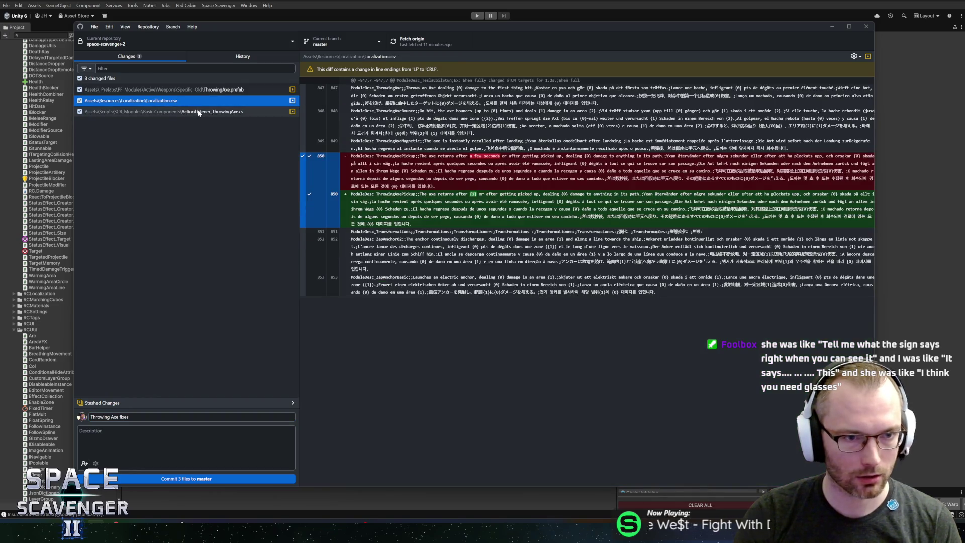
{"action": "key", "text": "Down"}
{"action": "left_click", "coordinate": [196, 101]}
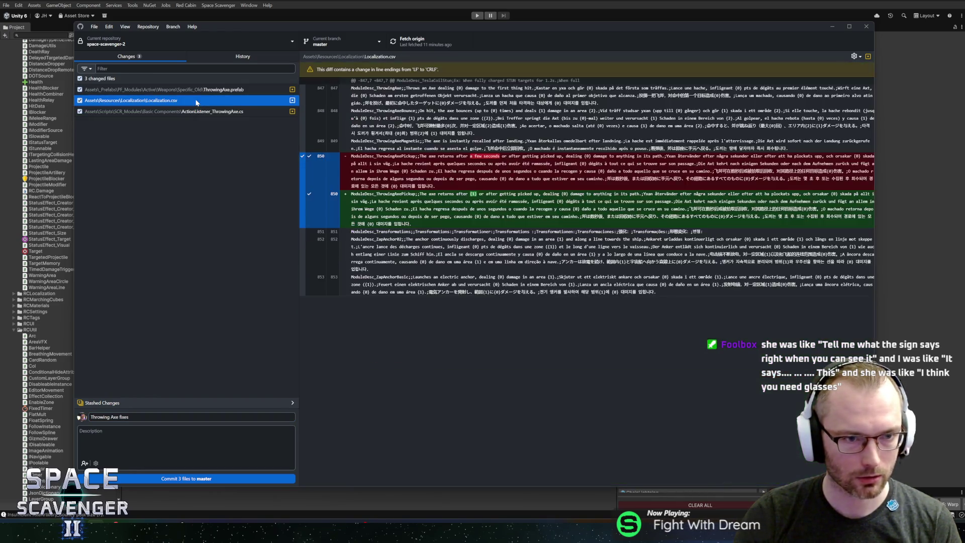
{"action": "left_click", "coordinate": [207, 90]}
{"action": "left_click", "coordinate": [453, 16]}
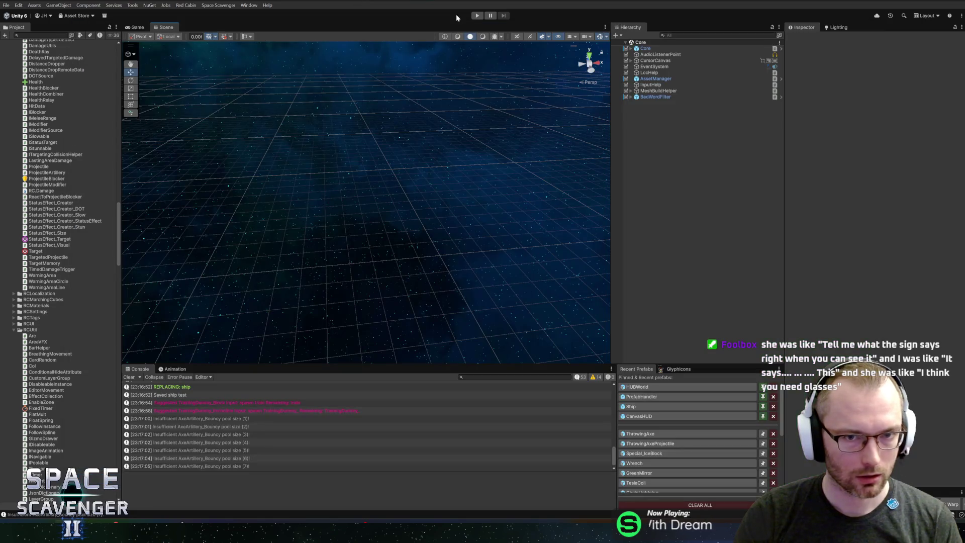
{"action": "left_click", "coordinate": [476, 17]}
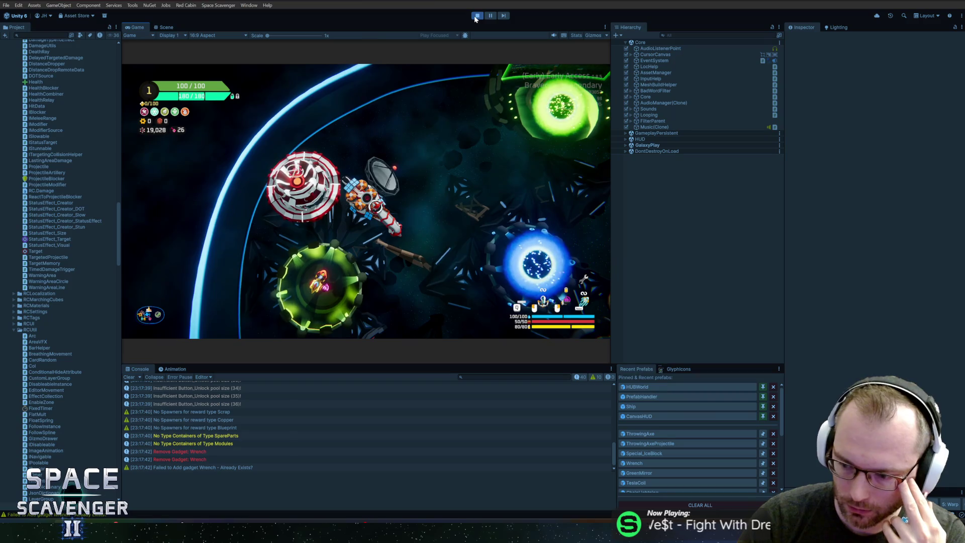
- Maximize the Game view and fly the ship past the station toward the green planet
{"action": "double_click", "coordinate": [136, 27]}
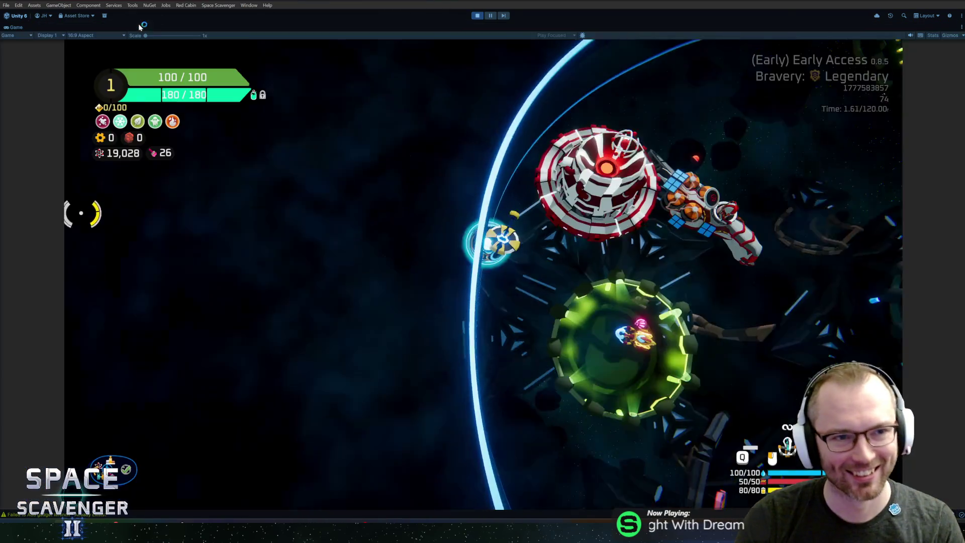
{"action": "key", "text": "w"}
{"action": "key", "text": "d"}
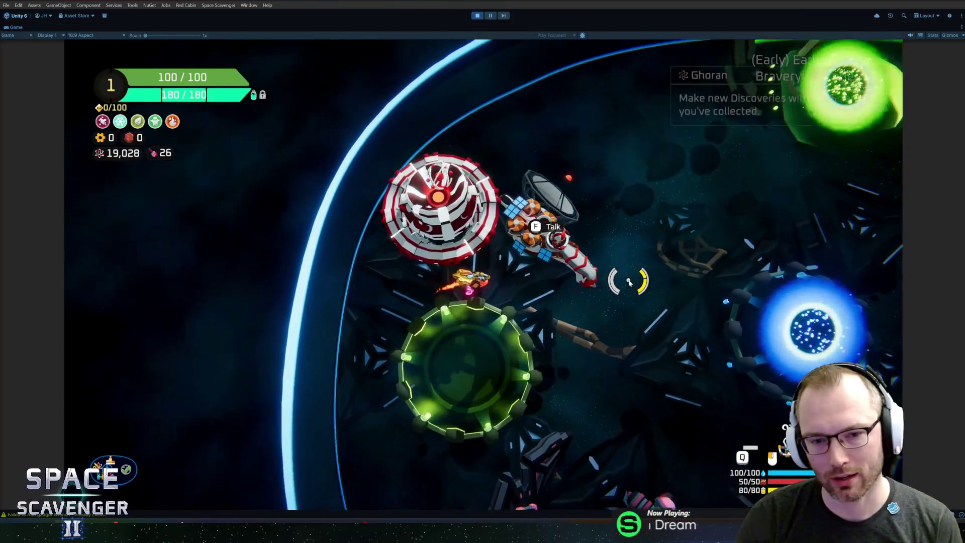
{"action": "key", "text": "d"}
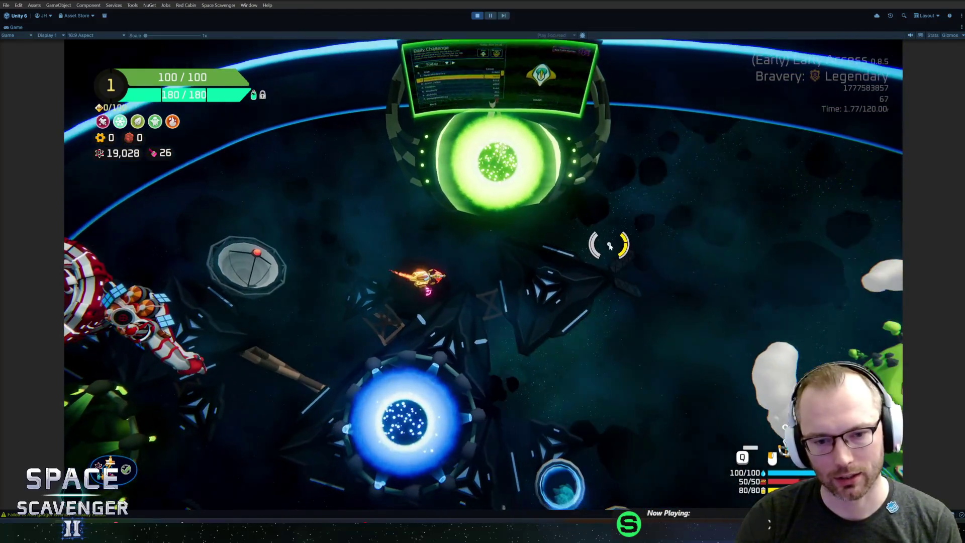
{"action": "key", "text": "d"}
{"action": "key", "text": "s"}
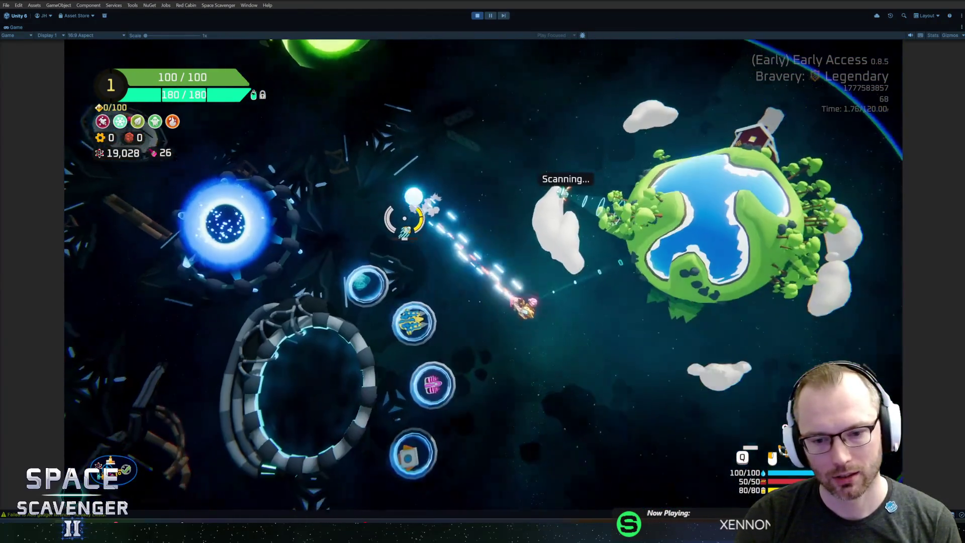
{"action": "key", "text": "s"}
{"action": "key", "text": "a"}
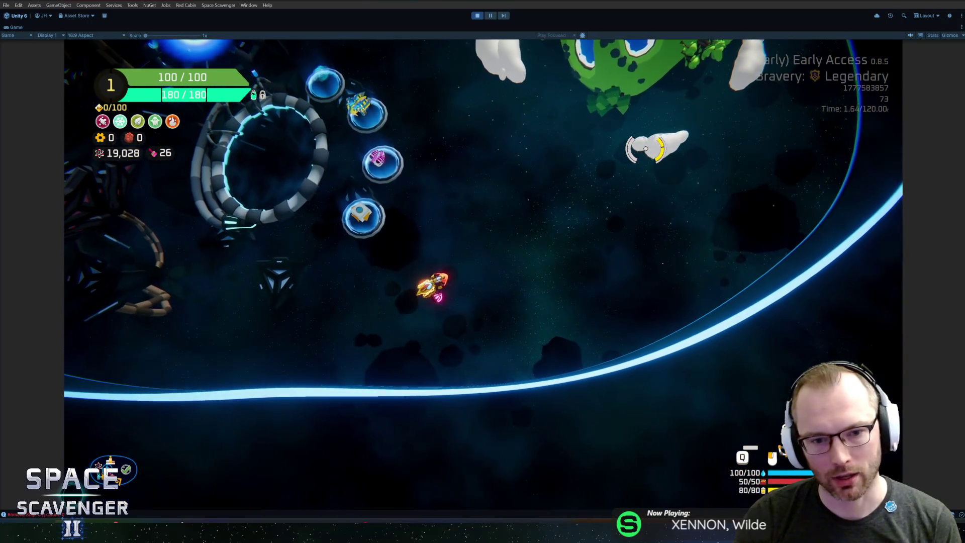
{"action": "key", "text": "a"}
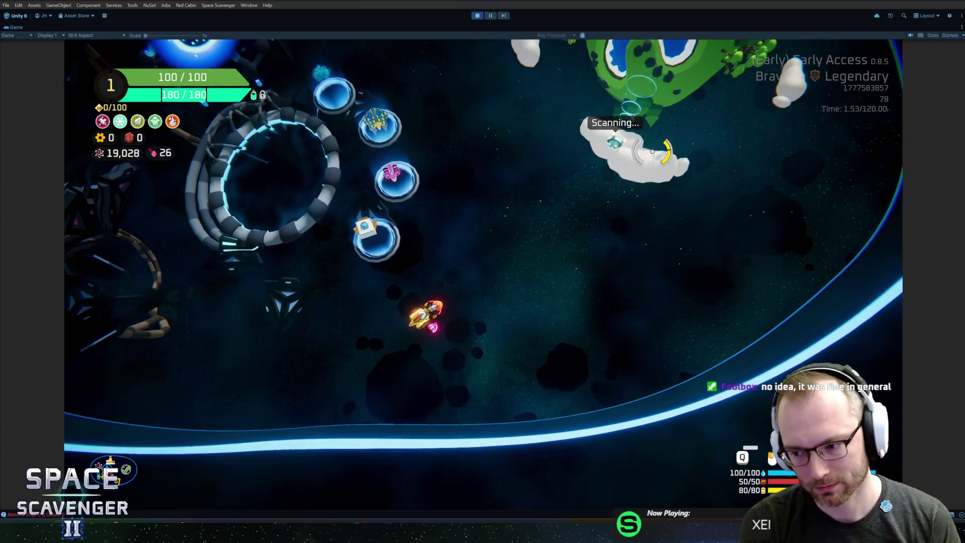
- Spawn training dummies, read the Throwing Axe tooltip's 'x2 1.0' return delay, then stop play
{"action": "key", "text": "grave"}
{"action": "type", "text": "spawn tran"}
{"action": "key", "text": "BackSpace"}
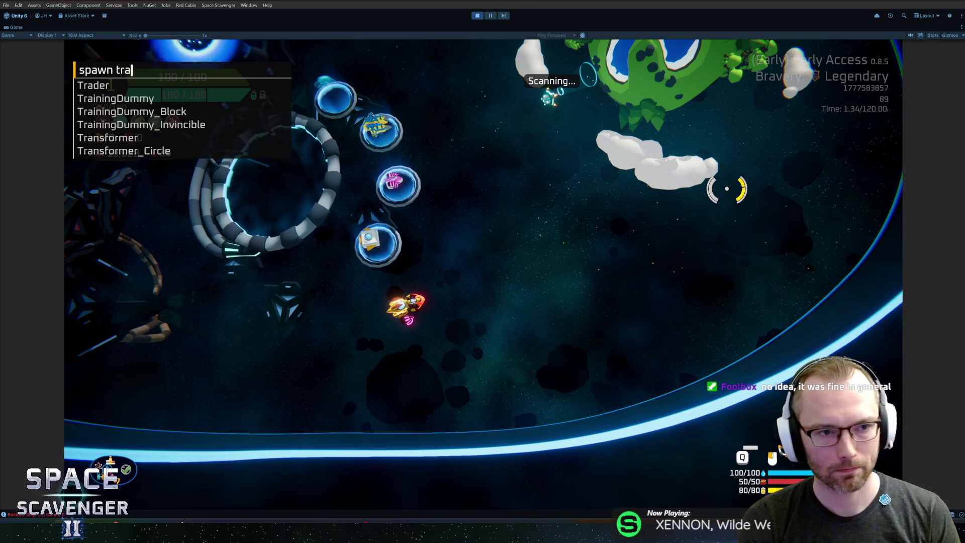
{"action": "key", "text": "Return"}
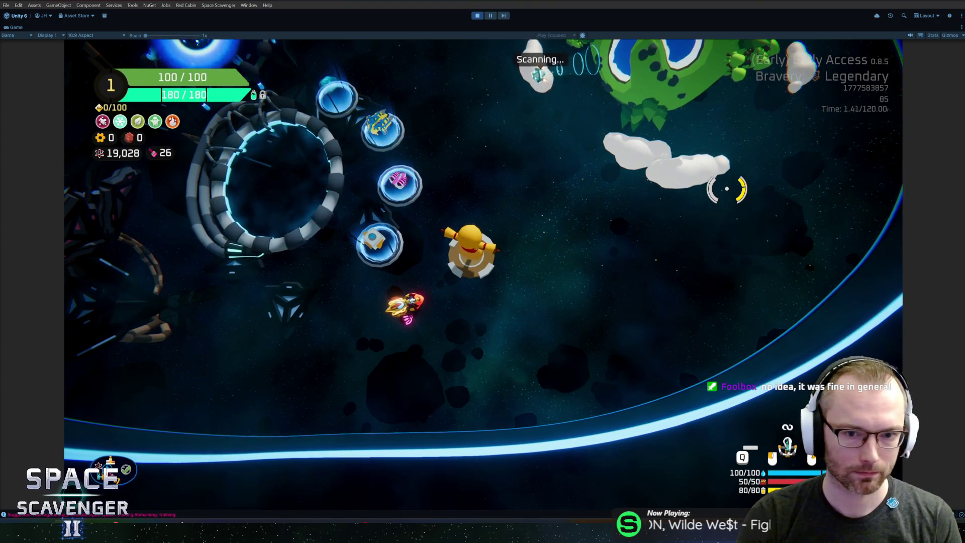
{"action": "key", "text": "s"}
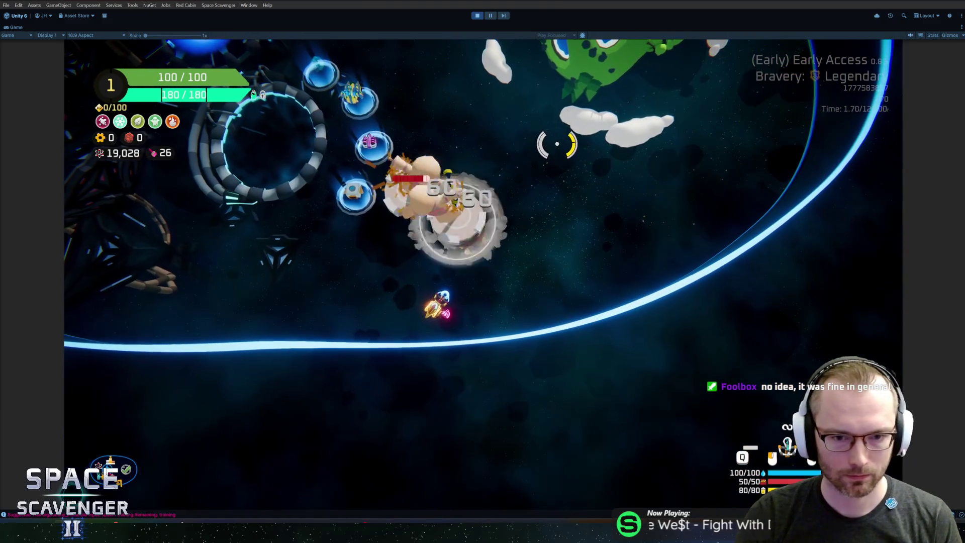
{"action": "key", "text": "Tab"}
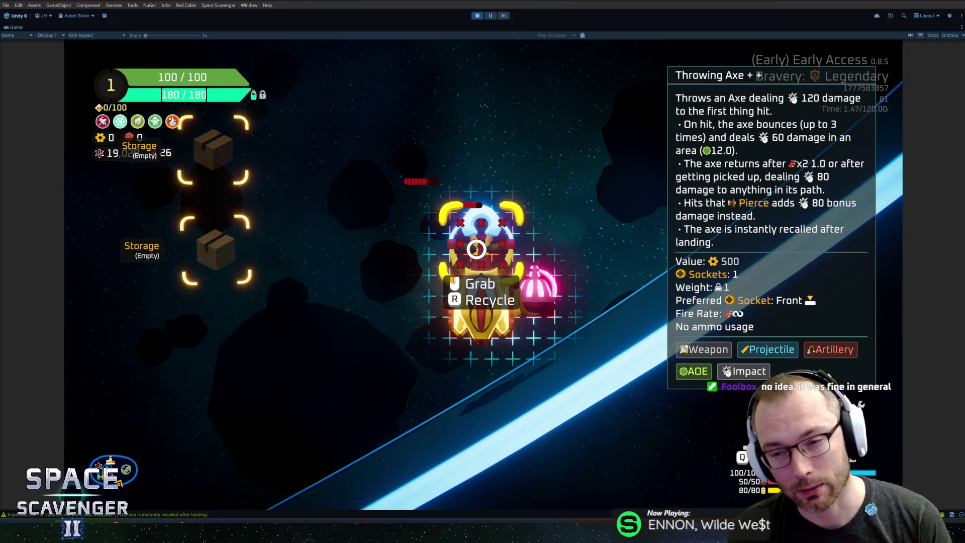
{"action": "key", "text": "ctrl+p"}
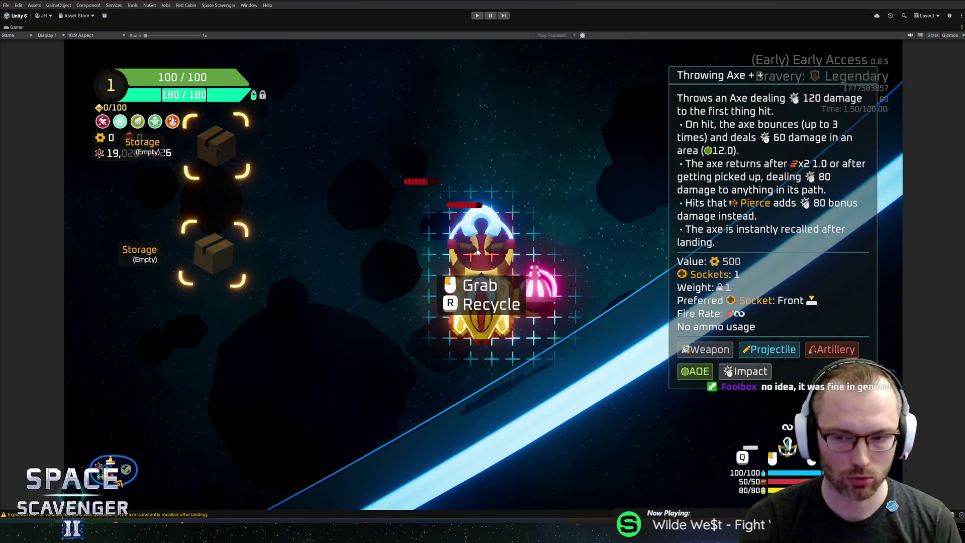
{"action": "key", "text": "alt+Tab"}
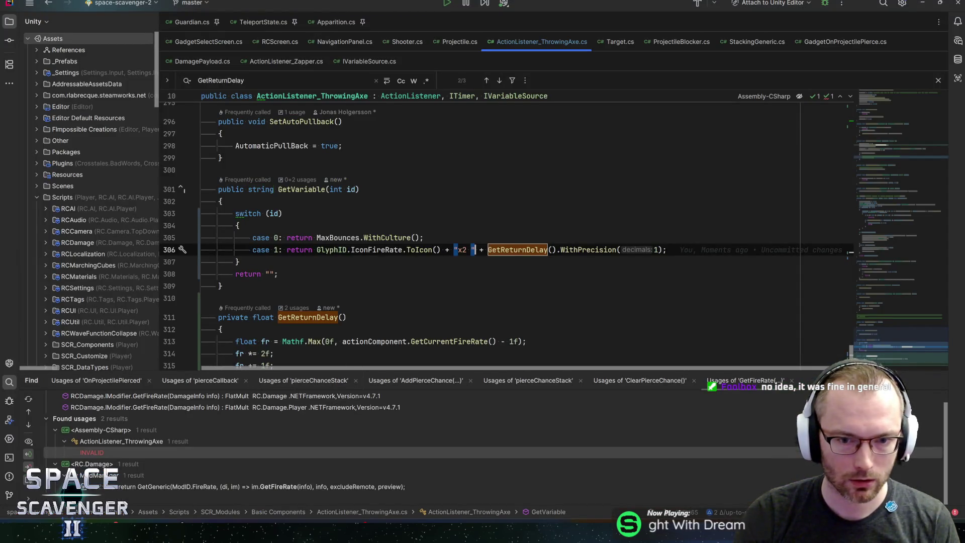
- Append .WithSizePercentage(0.5f) to the "x2 " tooltip prefix on line 306, then return to Unity
{"action": "type", "text": "."}
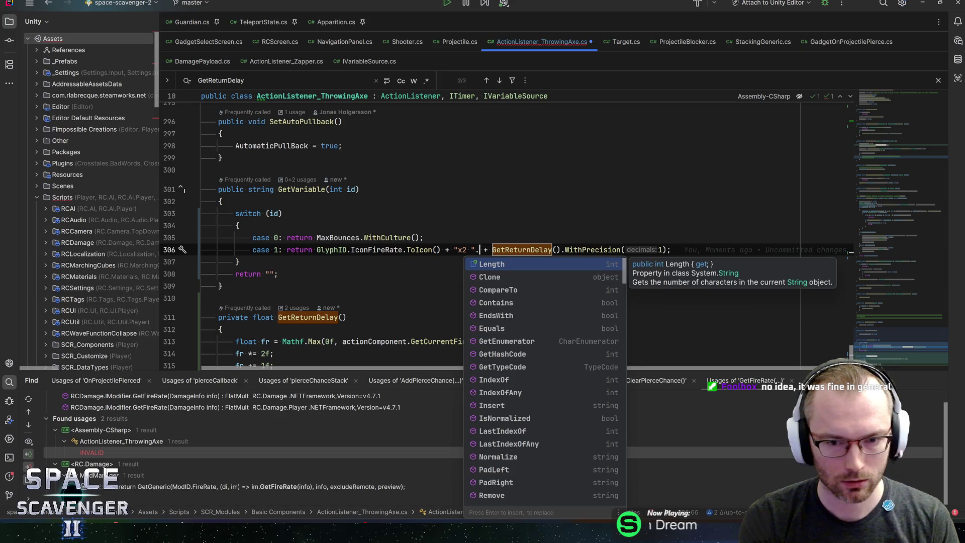
{"action": "type", "text": "wsp"}
{"action": "key", "text": "Return"}
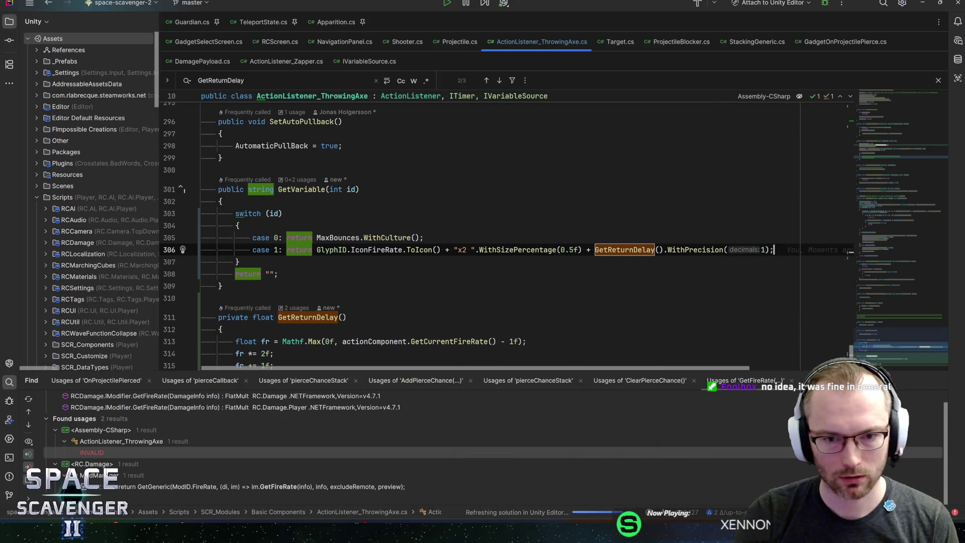
{"action": "key", "text": "alt+Tab"}
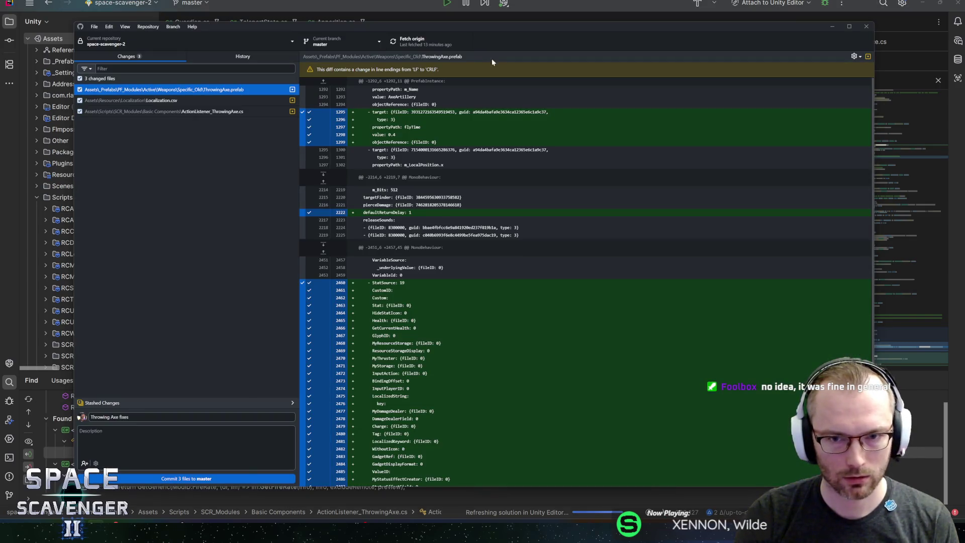
{"action": "left_click", "coordinate": [386, 3]}
{"action": "key", "text": "alt+Tab"}
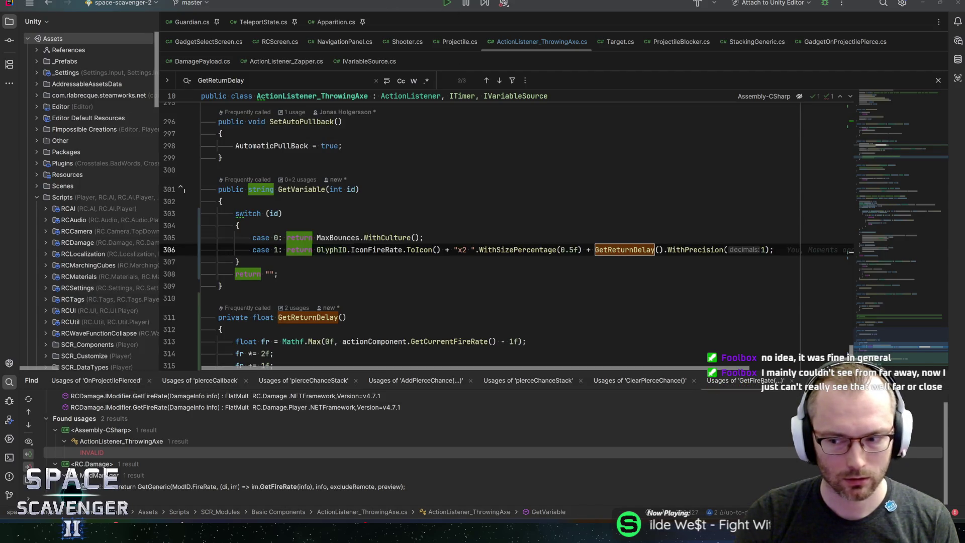
{"action": "key", "text": "alt+Tab"}
{"action": "key", "text": "Tab"}
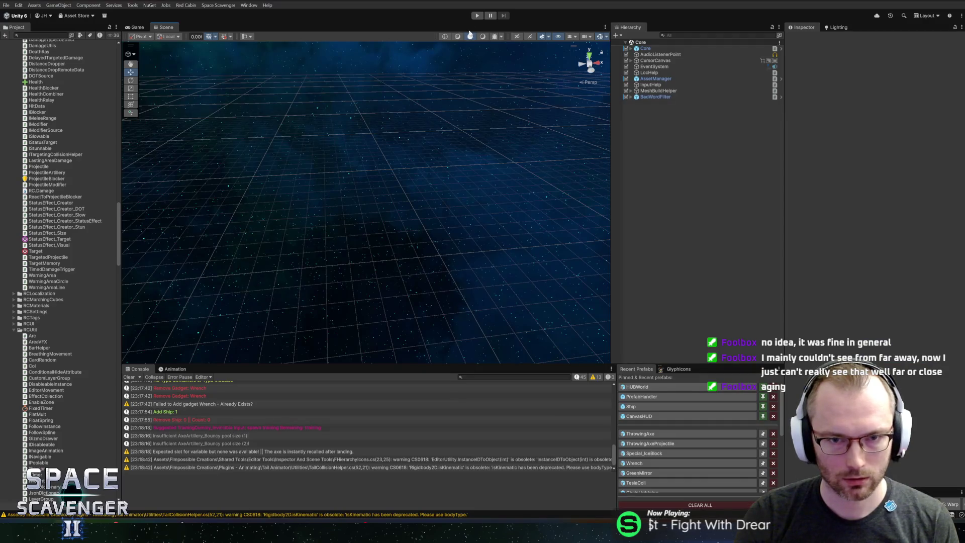
- Start Play mode, maximize the Game view, and fly the ship toward the green portal
{"action": "left_click", "coordinate": [477, 15]}
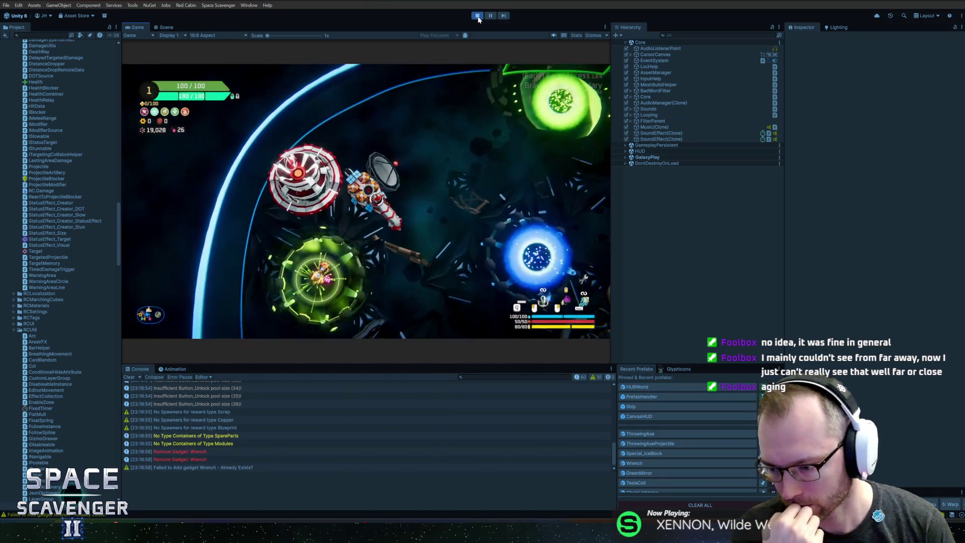
{"action": "double_click", "coordinate": [138, 27]}
{"action": "key", "text": "w"}
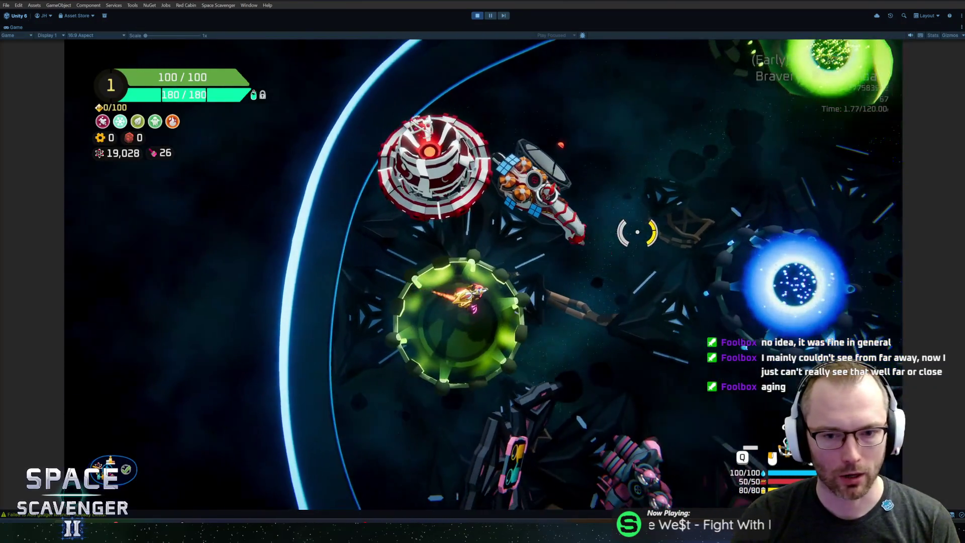
{"action": "key", "text": "w"}
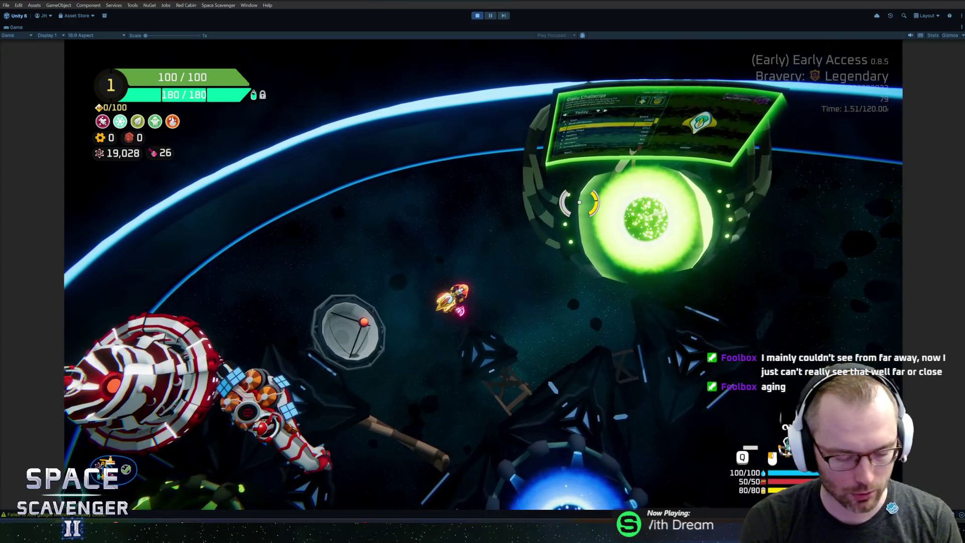
- Begin a spawn command in the in-game console, close it, and fly the ship down and right
{"action": "key", "text": "grave"}
{"action": "type", "text": "sp"}
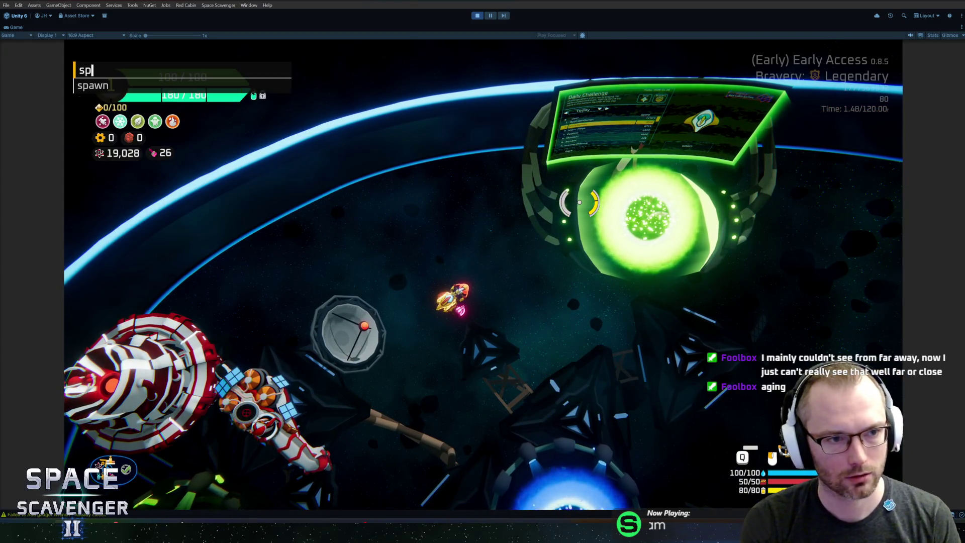
{"action": "type", "text": "opawn"}
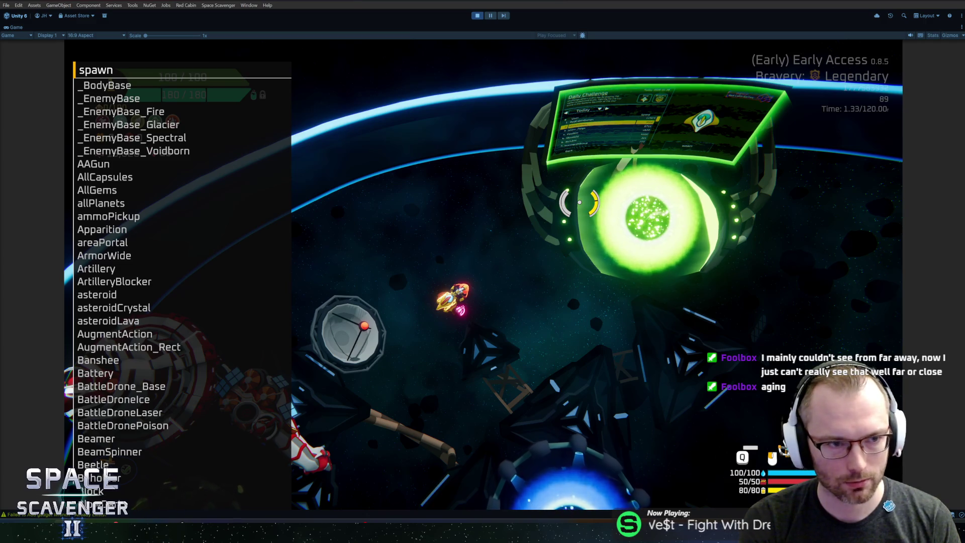
{"action": "key", "text": "Escape"}
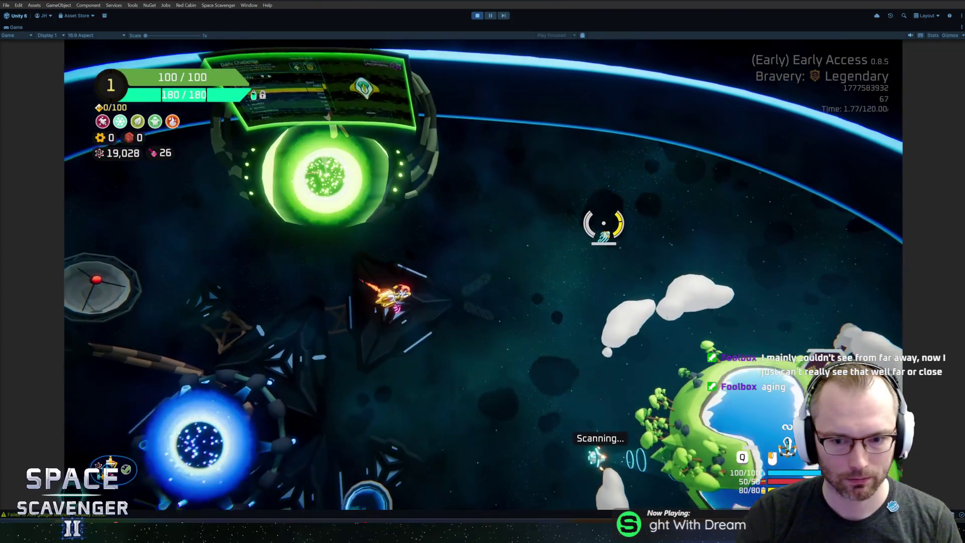
{"action": "key", "text": "s"}
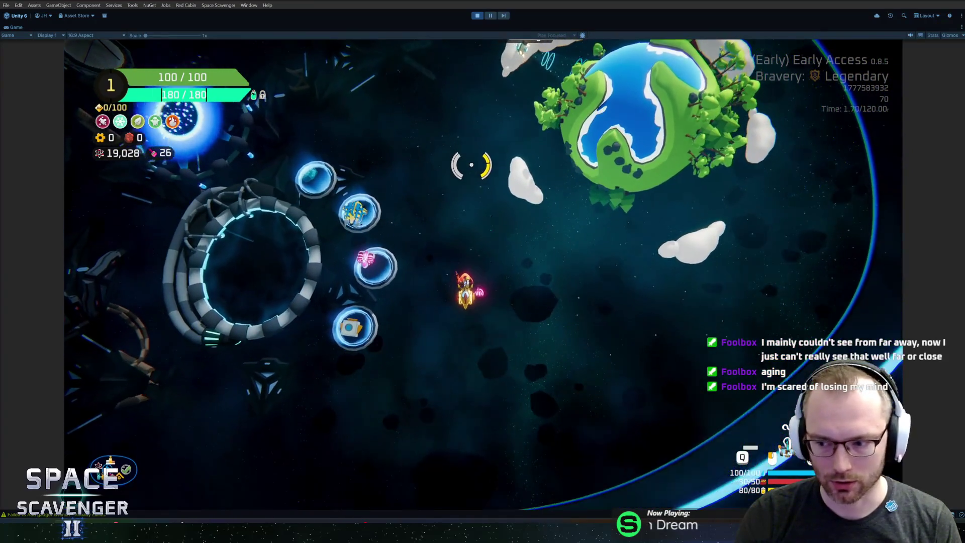
{"action": "key", "text": "s"}
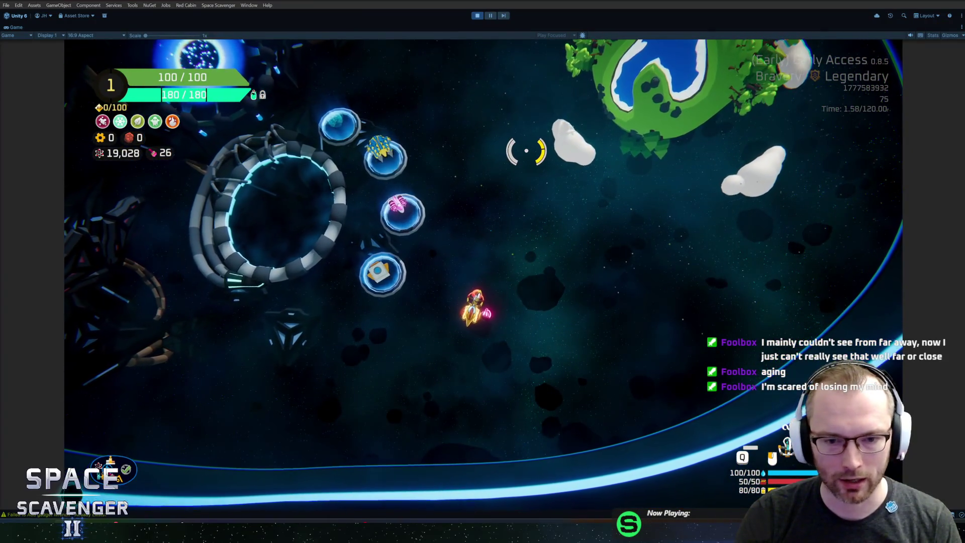
{"action": "key", "text": "d"}
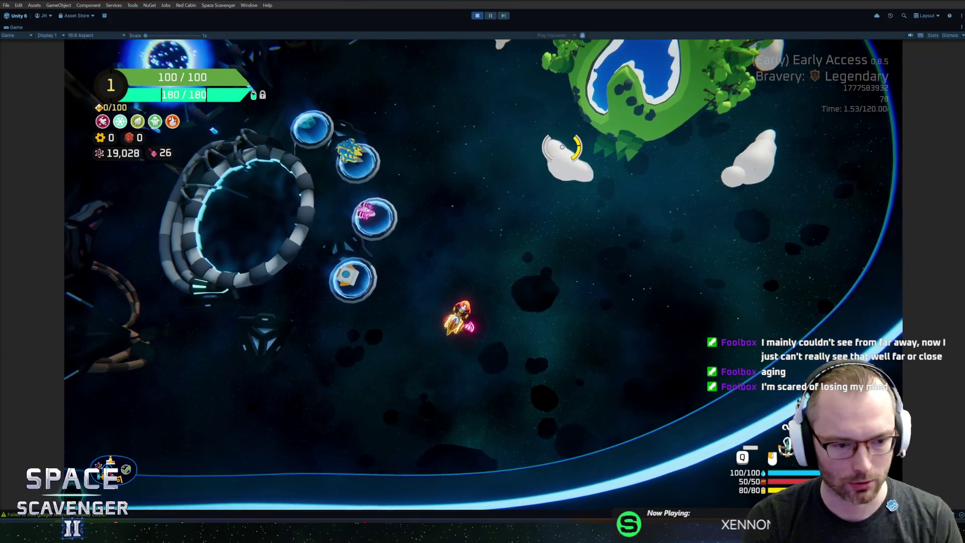
- Spawn training dummies via the console and check the throwing axe tooltip's smaller x2 prefix in the inventory
{"action": "type", "text": "soa"}
{"action": "key", "text": "BackSpace"}
{"action": "key", "text": "BackSpace"}
{"action": "type", "text": "pawn training"}
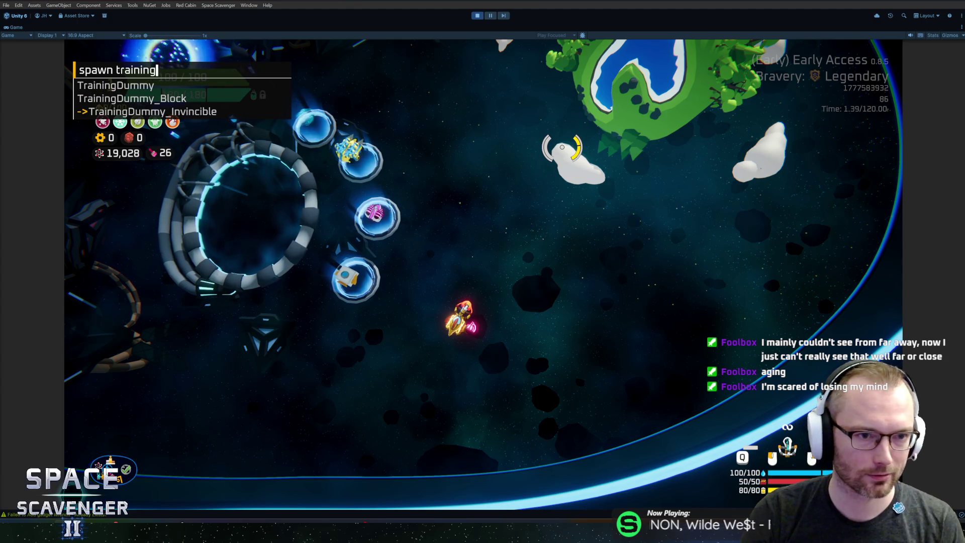
{"action": "type", "text": "w"}
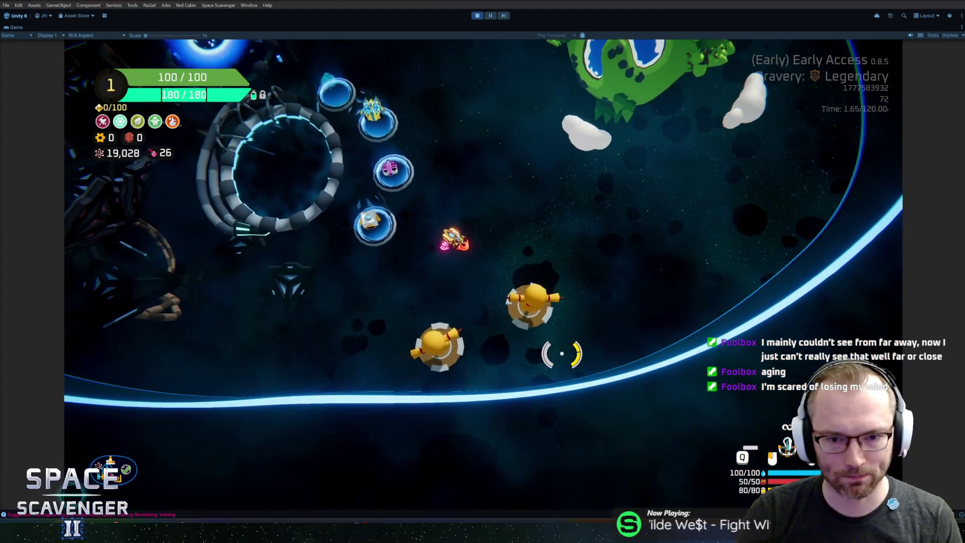
{"action": "type", "text": "sa"}
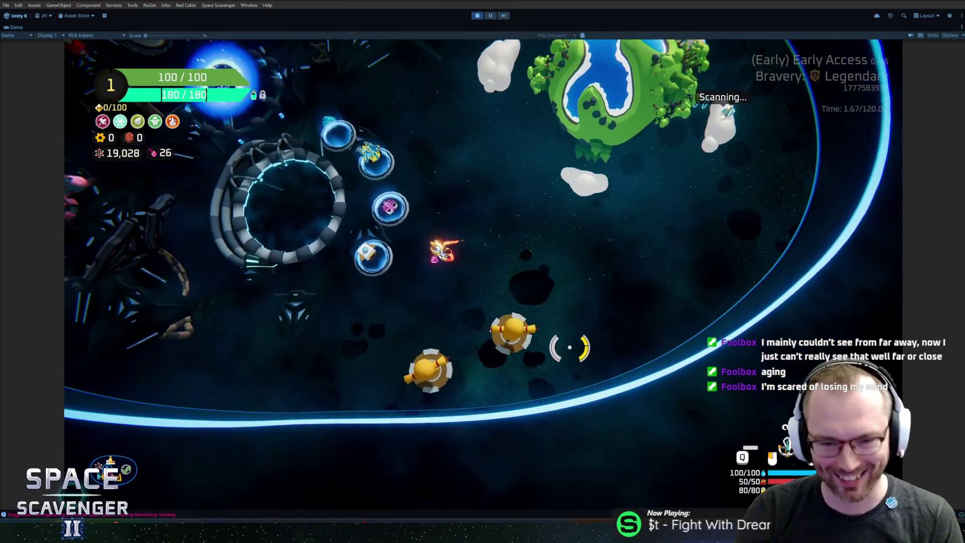
{"action": "type", "text": "sa"}
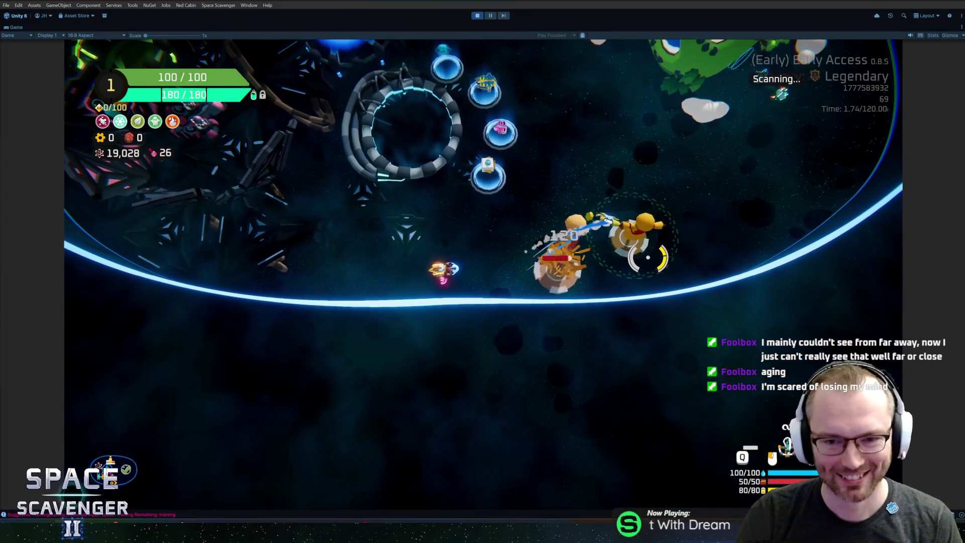
{"action": "type", "text": "w"}
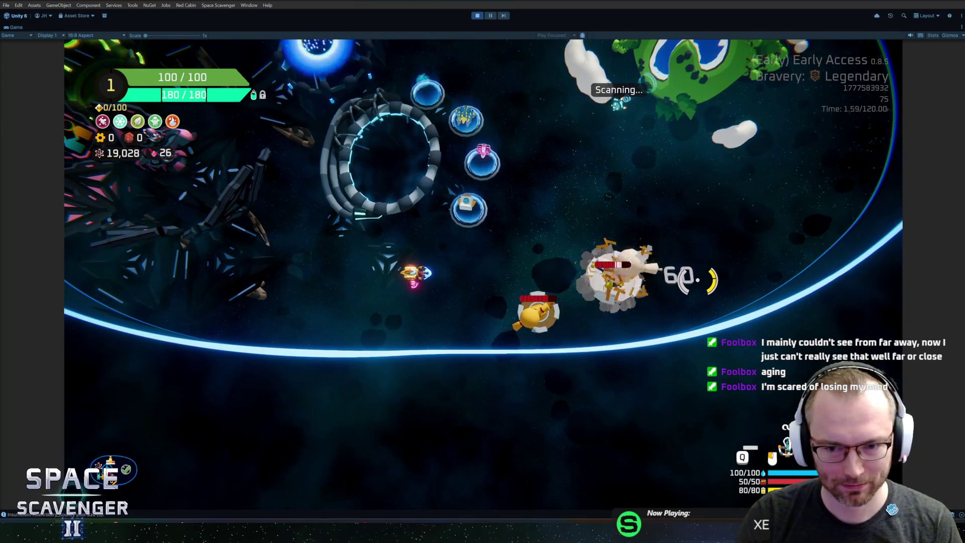
{"action": "type", "text": "a"}
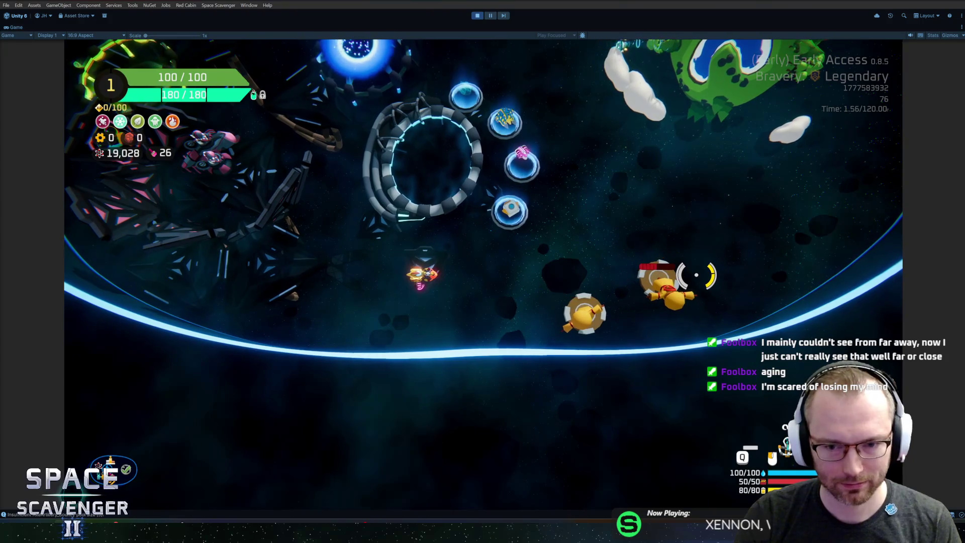
{"action": "key", "text": "Tab"}
{"action": "mouse_move", "coordinate": [643, 445]}
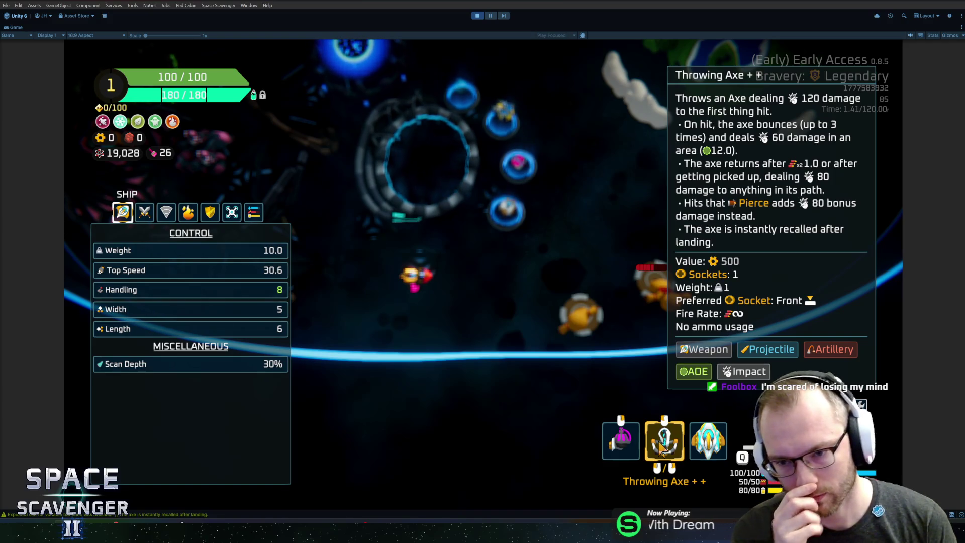
{"action": "key", "text": "Tab"}
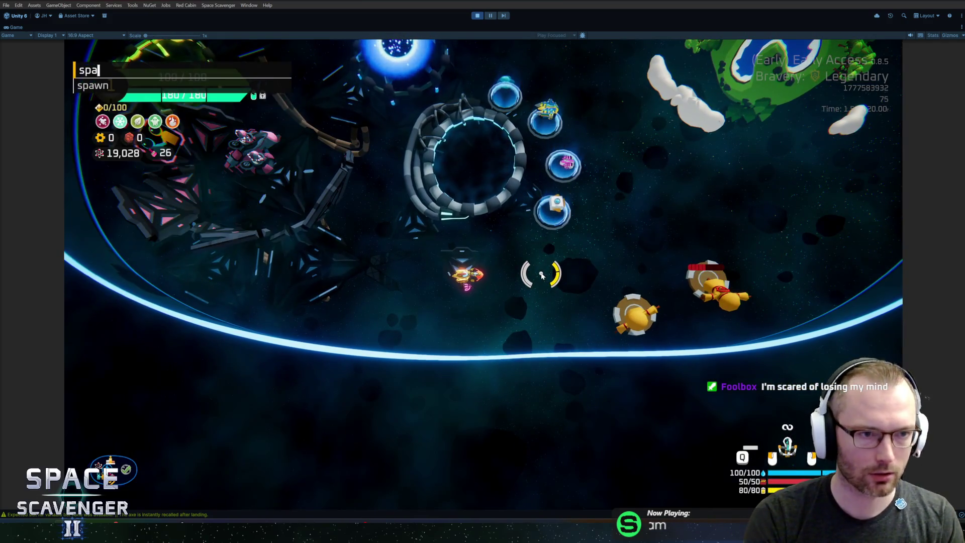
- Spawn a Tesla Coil from the console and inspect its 80 electric damage tooltip
{"action": "type", "text": "awn tr"}
{"action": "key", "text": "Return"}
{"action": "key", "text": "Tab"}
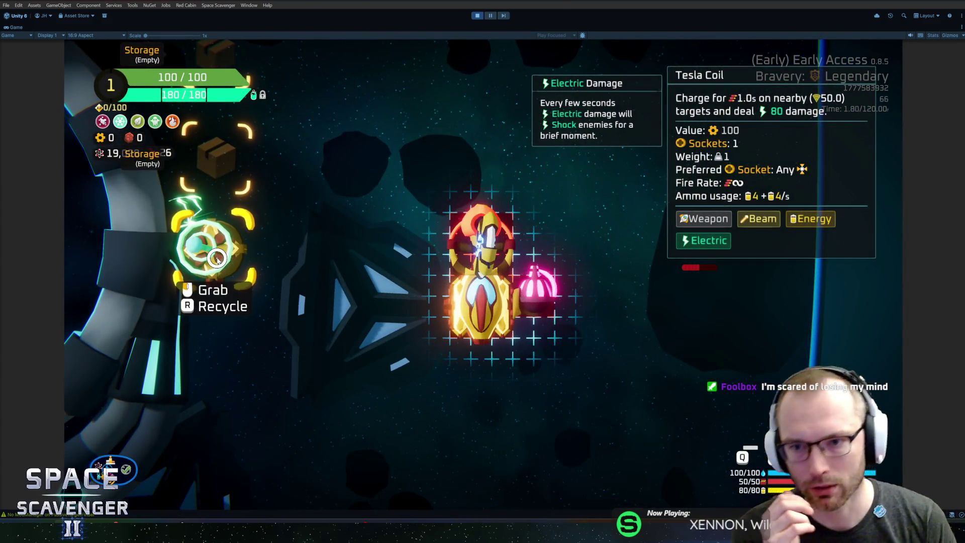